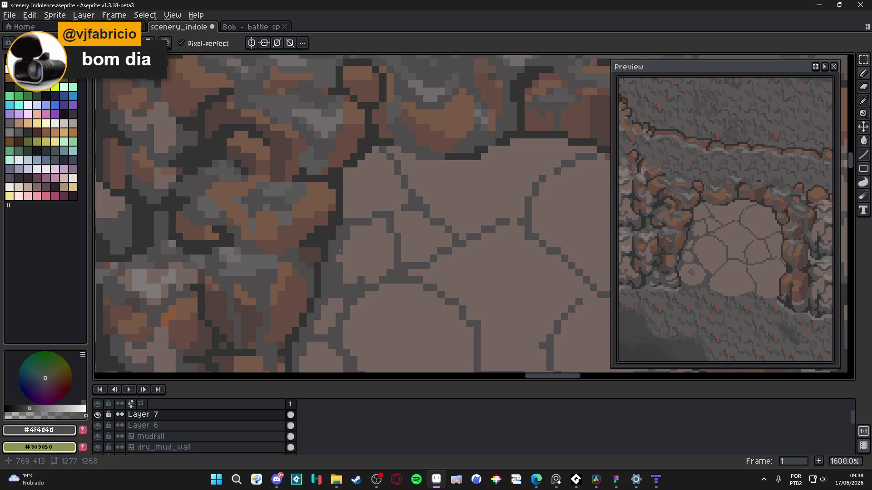
# Step: Draw short dark grey cracks between the stones and outline a new small stone
pyautogui.moveTo(362, 277); pyautogui.dragTo(371, 276)
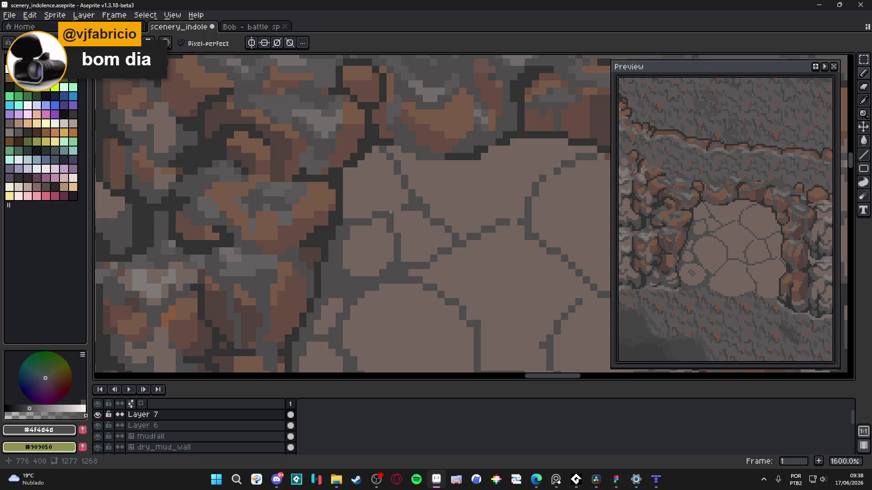
pyautogui.moveTo(395, 215)
pyautogui.mouseDown()
pyautogui.moveTo(415, 213)
pyautogui.moveTo(402, 195)
pyautogui.moveTo(387, 210)
pyautogui.mouseUp()
pyautogui.moveTo(393, 175)
pyautogui.mouseDown()
pyautogui.moveTo(386, 187)
pyautogui.moveTo(351, 186)
pyautogui.moveTo(347, 200)
pyautogui.moveTo(368, 202)
pyautogui.mouseUp()
# Step: Flood-fill the light gaps dark grey and draw a straight dark line along the top border
pyautogui.press('g')
pyautogui.click(388, 173)
pyautogui.press('b')
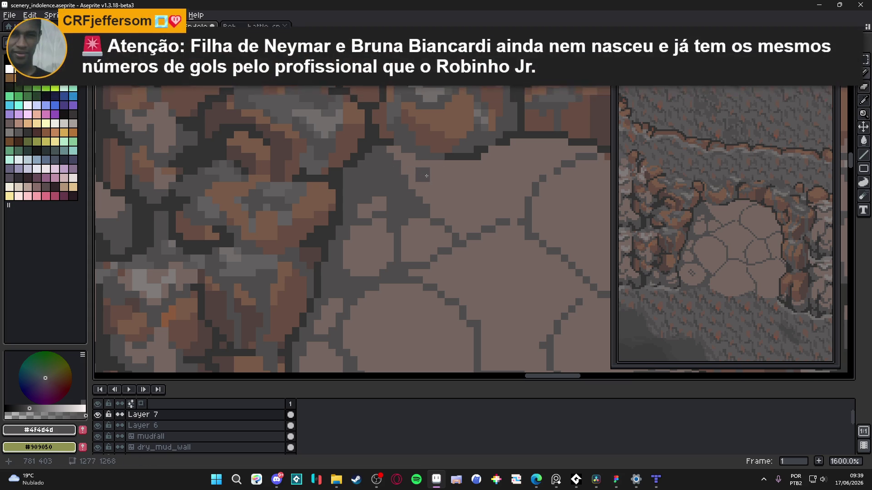
pyautogui.press('shift')
pyautogui.click(533, 180)
pyautogui.moveTo(532, 166)
pyautogui.mouseDown()
pyautogui.moveTo(468, 190)
pyautogui.moveTo(475, 188)
pyautogui.mouseUp()
pyautogui.press('g')
pyautogui.click(475, 177)
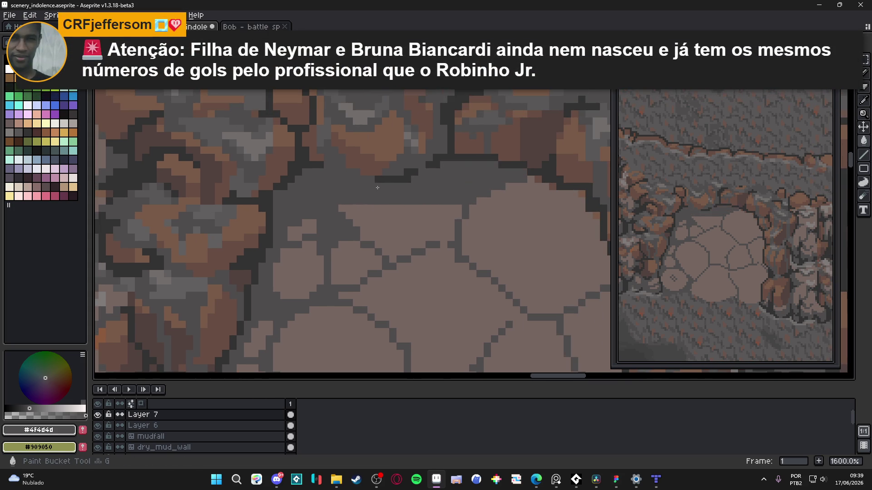
# Step: Paint the remaining light strip above the stones dark grey to widen the border
pyautogui.moveTo(340, 208); pyautogui.dragTo(379, 209)
pyautogui.moveTo(455, 206)
pyautogui.mouseDown()
pyautogui.moveTo(451, 216)
pyautogui.moveTo(431, 208)
pyautogui.mouseUp()
pyautogui.moveTo(352, 211)
pyautogui.mouseDown()
pyautogui.moveTo(363, 232)
pyautogui.moveTo(364, 213)
pyautogui.moveTo(431, 208)
pyautogui.moveTo(451, 241)
pyautogui.moveTo(443, 233)
pyautogui.mouseUp()
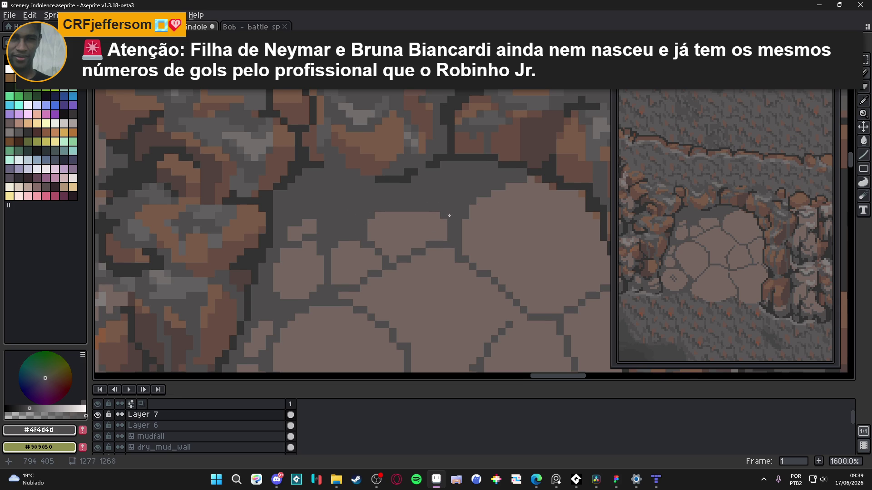
# Step: Outline the big stone's top-right and right edges in dark grey
pyautogui.hscroll(2, 433, 219)
pyautogui.hscroll(4, 463, 193)
pyautogui.moveTo(418, 193); pyautogui.dragTo(479, 218)
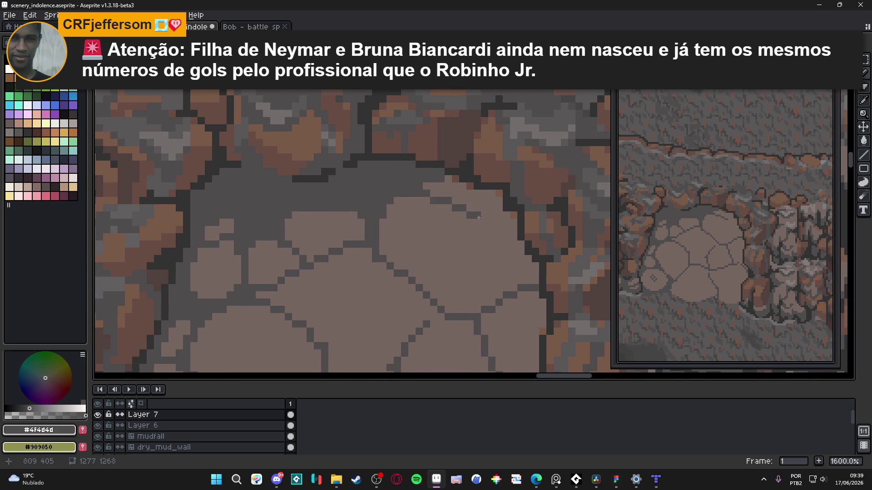
pyautogui.click(470, 208)
pyautogui.moveTo(498, 248); pyautogui.dragTo(501, 273)
pyautogui.click(485, 244)
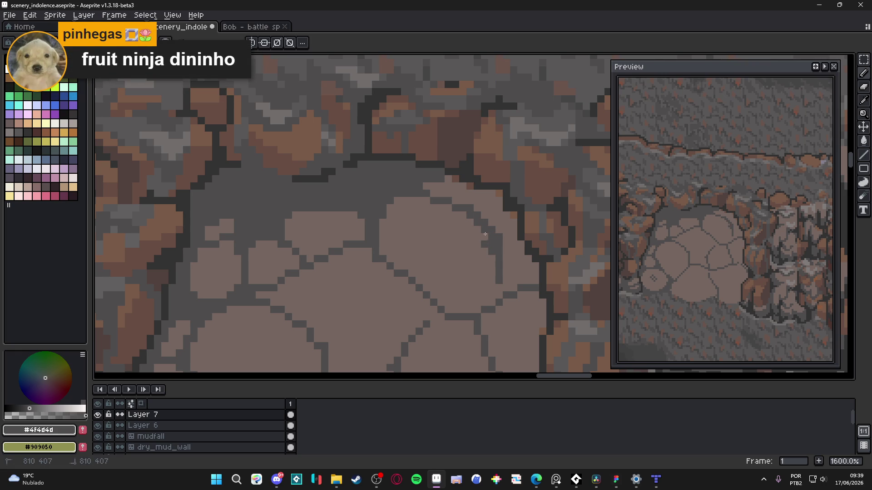
# Step: Fix a stray pixel with the light brown stone colour, then redraw the stone's diagonal and lower outlines in dark grey
pyautogui.keyDown('alt'); pyautogui.click(467, 247); pyautogui.keyUp('alt')
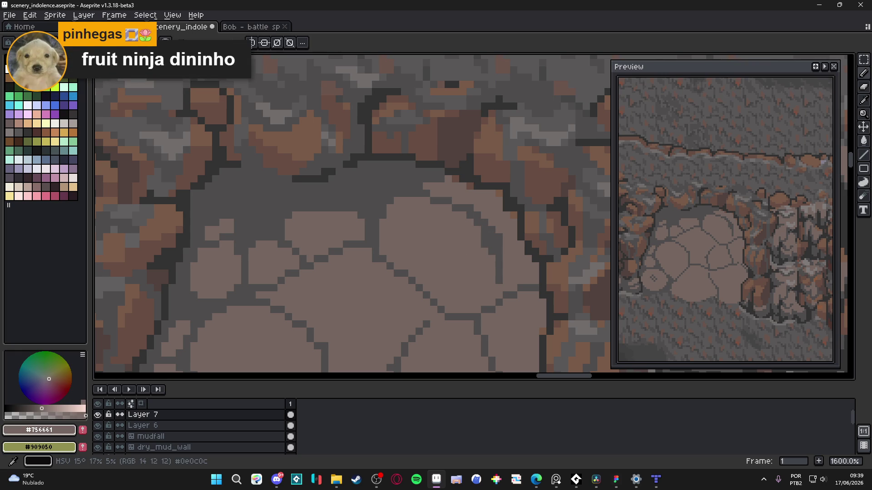
pyautogui.moveTo(470, 237); pyautogui.dragTo(431, 229)
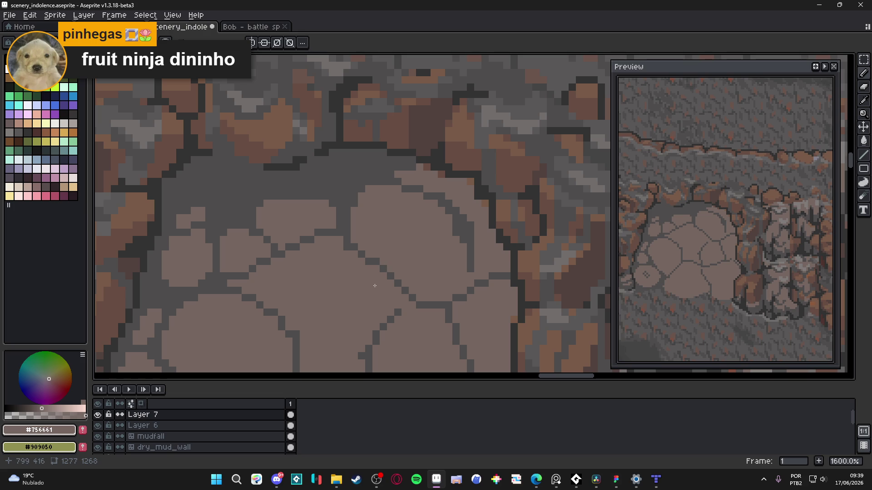
pyautogui.click(396, 314)
pyautogui.keyDown('alt'); pyautogui.click(366, 185); pyautogui.keyUp('alt')
pyautogui.moveTo(371, 190); pyautogui.dragTo(353, 207)
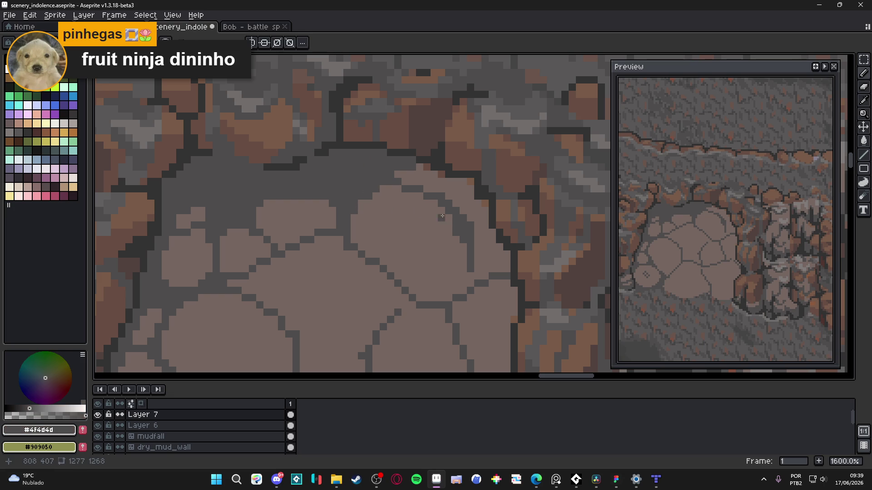
pyautogui.moveTo(457, 291)
pyautogui.mouseDown()
pyautogui.moveTo(420, 298)
pyautogui.moveTo(408, 284)
pyautogui.mouseUp()
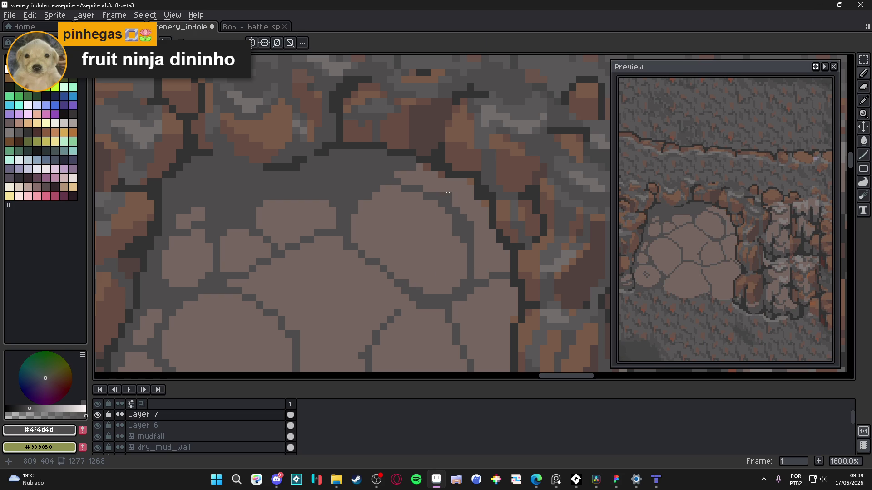
pyautogui.scroll(-2, 450, 195)
pyautogui.scroll(2, 459, 202)
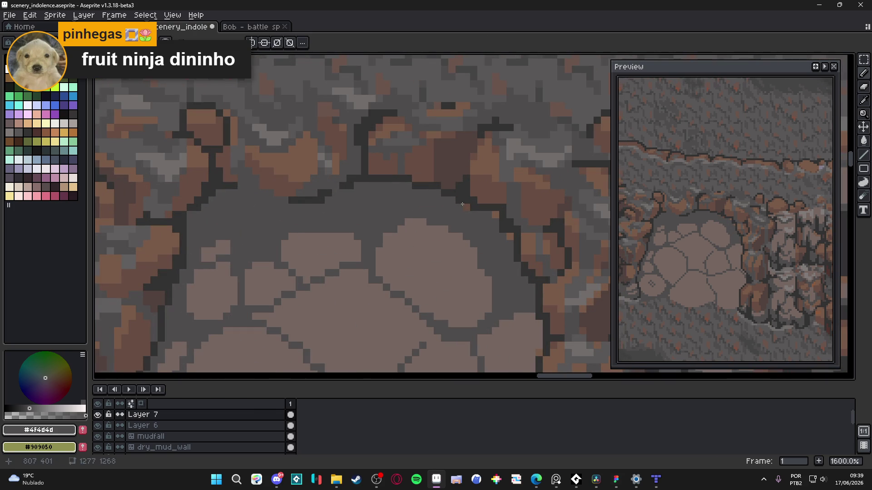
# Step: Zoom out over the whole patch and save scenery_indolence.aseprite
pyautogui.scroll(-3, 509, 240)
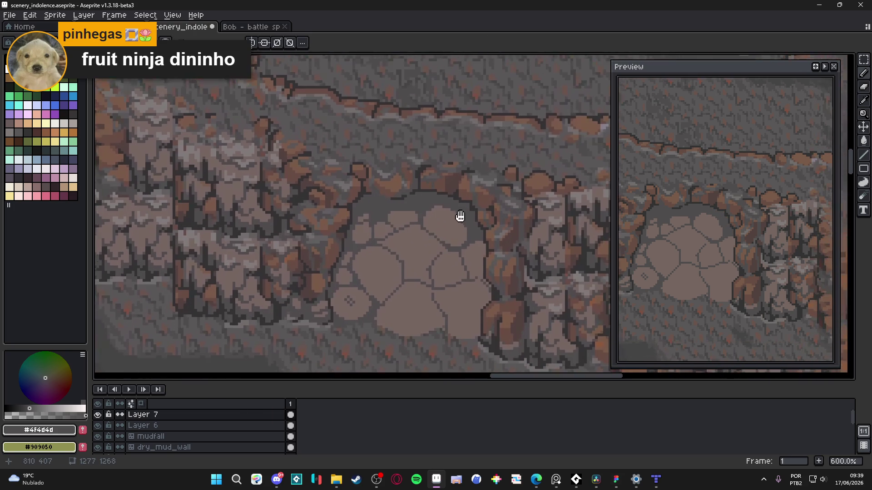
pyautogui.hotkey('ctrl', 's')
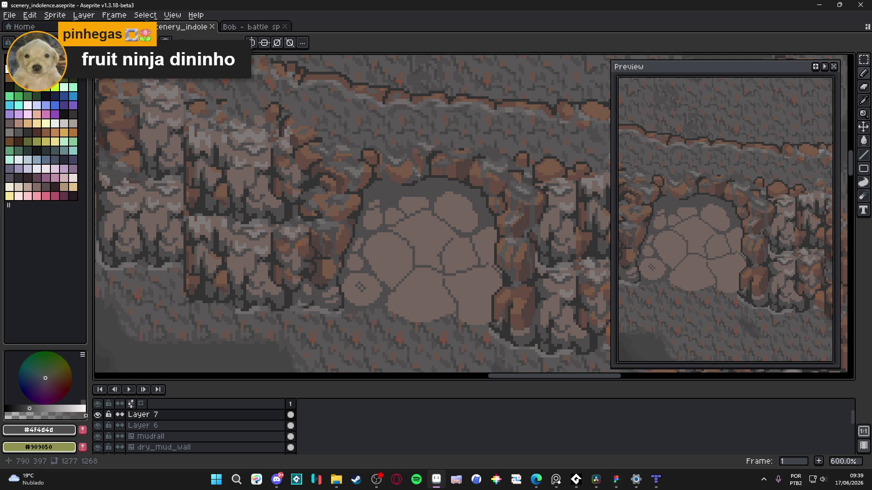
pyautogui.scroll(-3, 419, 174)
pyautogui.hotkey('ctrl', 's')
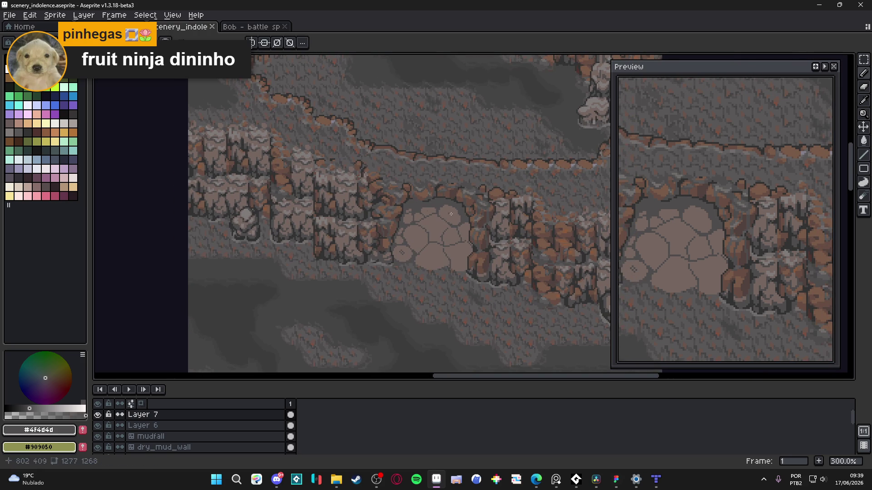
pyautogui.scroll(-1, 470, 228)
pyautogui.hotkey('ctrl', 's')
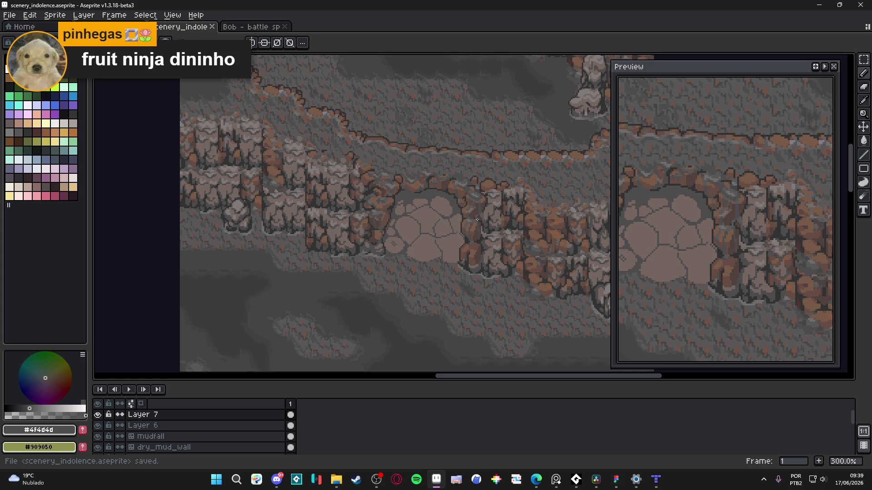
# Step: Draw a dark line down the right edge of a small extra stone
pyautogui.scroll(7, 461, 218)
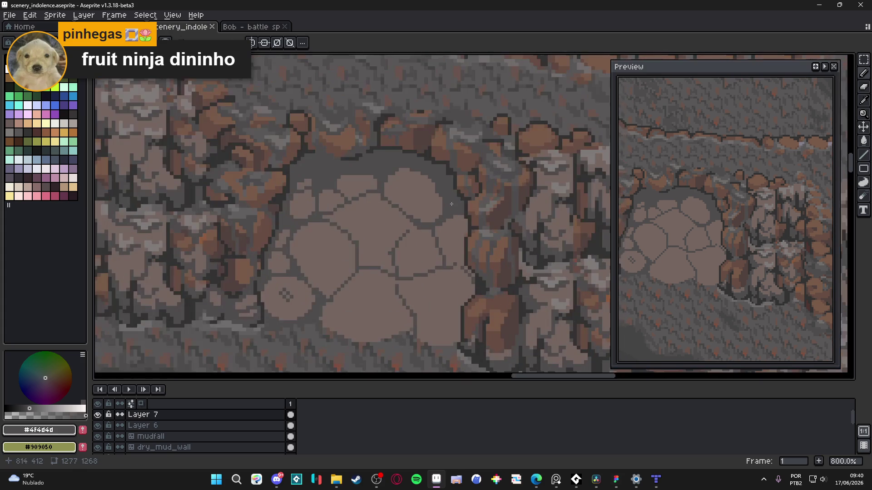
pyautogui.click(461, 216)
pyautogui.moveTo(462, 216)
pyautogui.mouseDown()
pyautogui.moveTo(460, 304)
pyautogui.moveTo(436, 297)
pyautogui.moveTo(446, 285)
pyautogui.mouseUp()
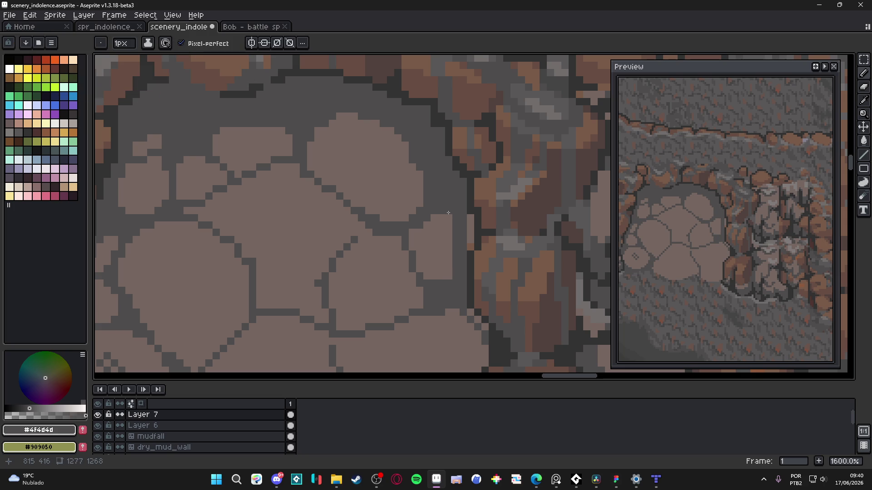
# Step: Outline the right-hand stone's top-right edge and paint a dark grey strip beside it
pyautogui.moveTo(434, 218); pyautogui.dragTo(453, 219)
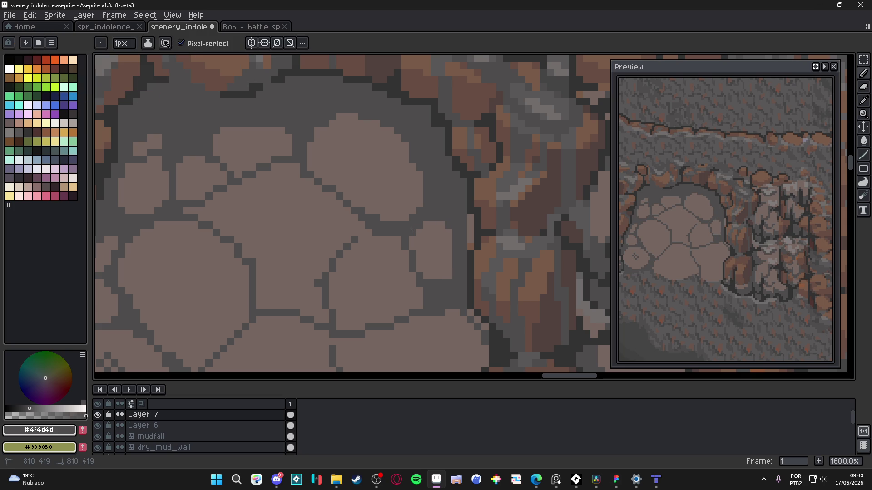
pyautogui.scroll(-3, 452, 230)
pyautogui.scroll(-3, 452, 230)
pyautogui.press('shift')
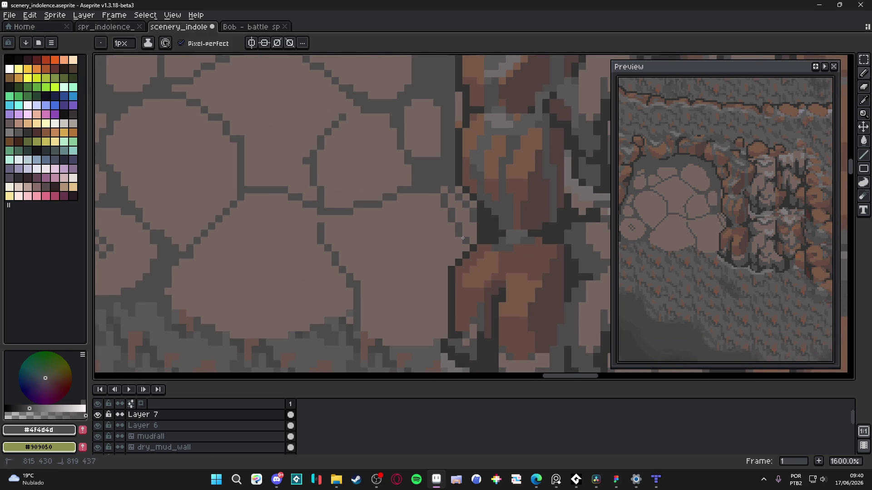
pyautogui.scroll(1, 461, 239)
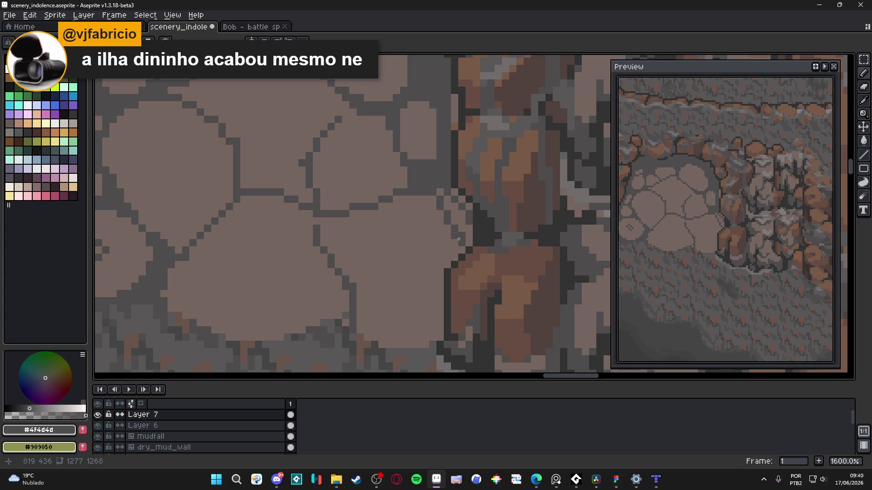
pyautogui.moveTo(451, 227); pyautogui.dragTo(440, 238)
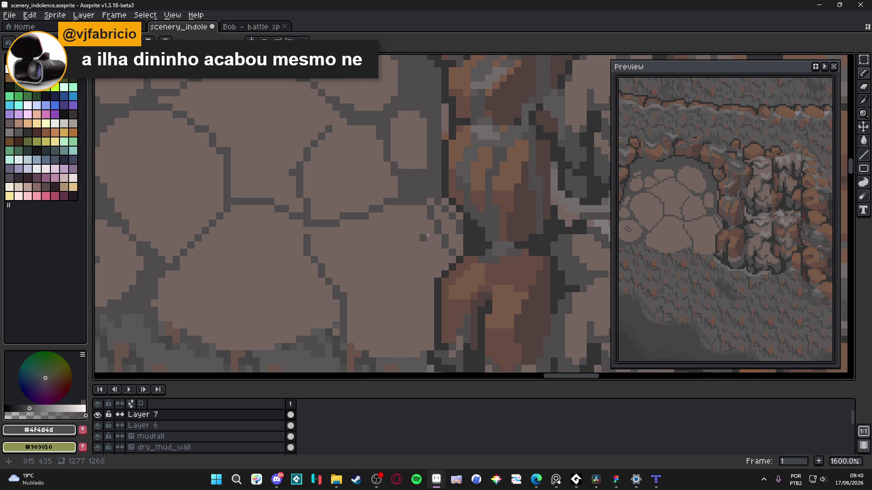
pyautogui.moveTo(444, 253)
pyautogui.mouseDown()
pyautogui.moveTo(442, 201)
pyautogui.moveTo(432, 202)
pyautogui.mouseUp()
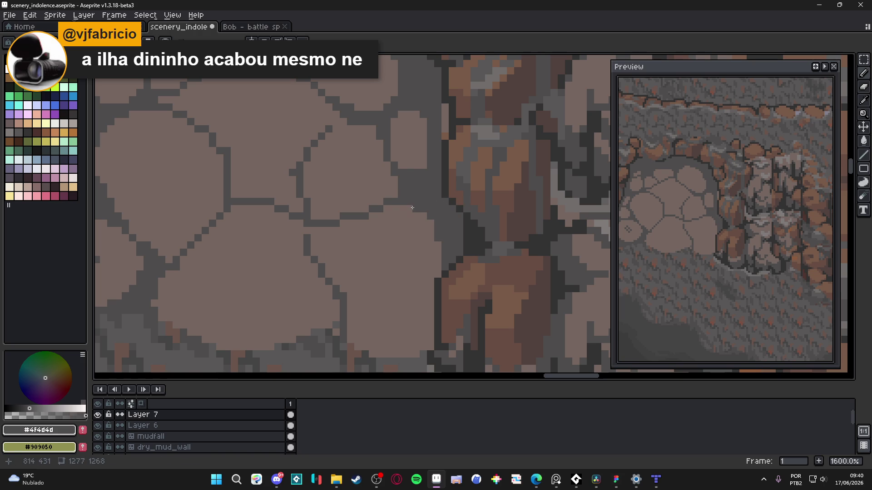
pyautogui.moveTo(313, 230)
pyautogui.mouseDown()
pyautogui.moveTo(312, 246)
pyautogui.moveTo(309, 230)
pyautogui.mouseUp()
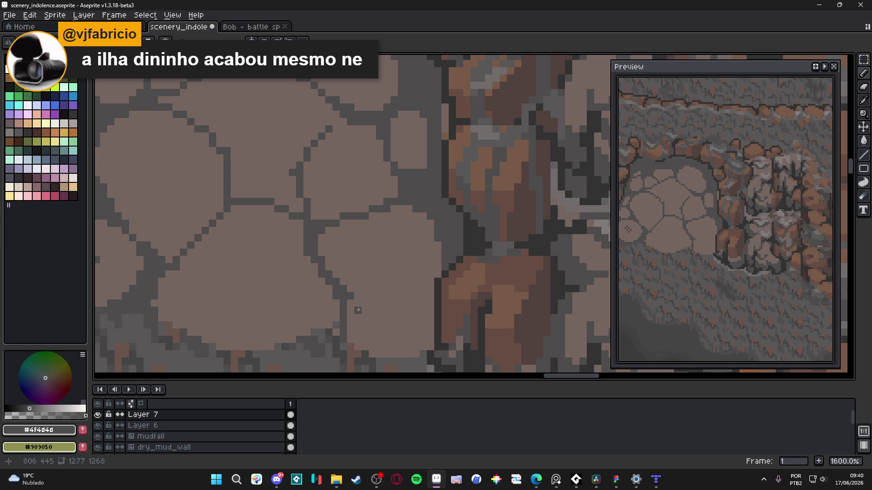
# Step: Trim the lower stone by moving its bottom and lower-right outline upward and inward
pyautogui.scroll(-3, 357, 312)
pyautogui.scroll(3, 378, 323)
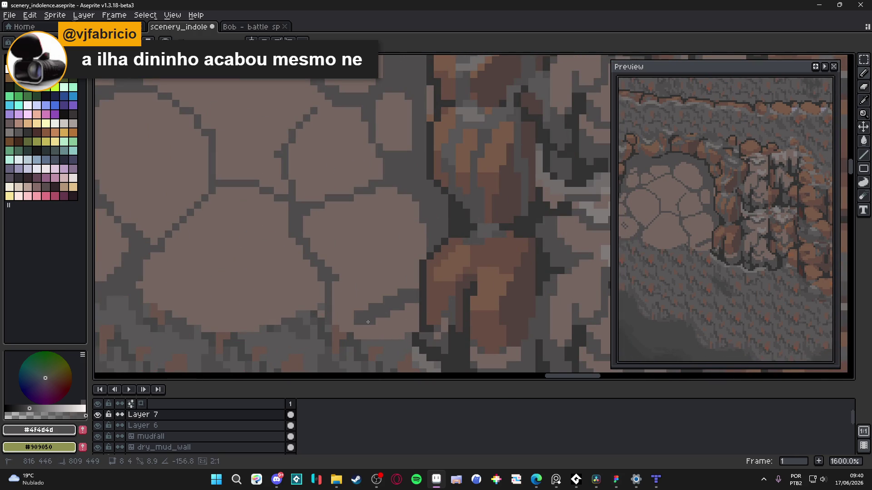
pyautogui.press('e')
pyautogui.moveTo(368, 320); pyautogui.dragTo(337, 295)
pyautogui.press('b')
pyautogui.click(340, 291)
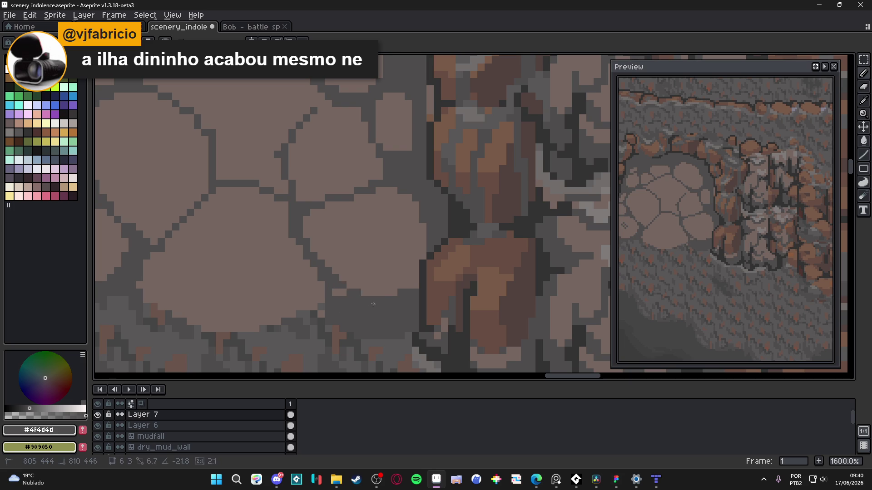
pyautogui.moveTo(366, 295)
pyautogui.mouseDown()
pyautogui.moveTo(414, 286)
pyautogui.moveTo(416, 278)
pyautogui.moveTo(393, 294)
pyautogui.mouseUp()
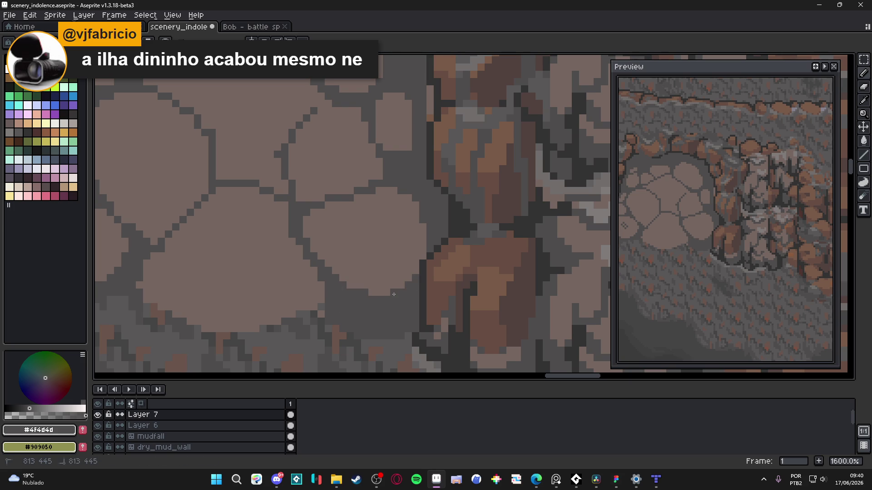
pyautogui.moveTo(338, 220); pyautogui.dragTo(358, 262)
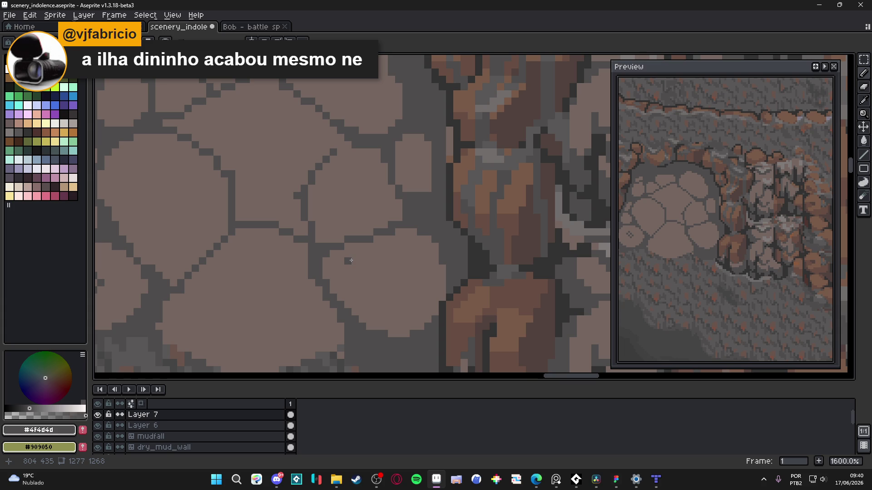
pyautogui.moveTo(346, 290)
pyautogui.mouseDown()
pyautogui.moveTo(448, 244)
pyautogui.moveTo(485, 283)
pyautogui.moveTo(337, 297)
pyautogui.moveTo(309, 278)
pyautogui.mouseUp()
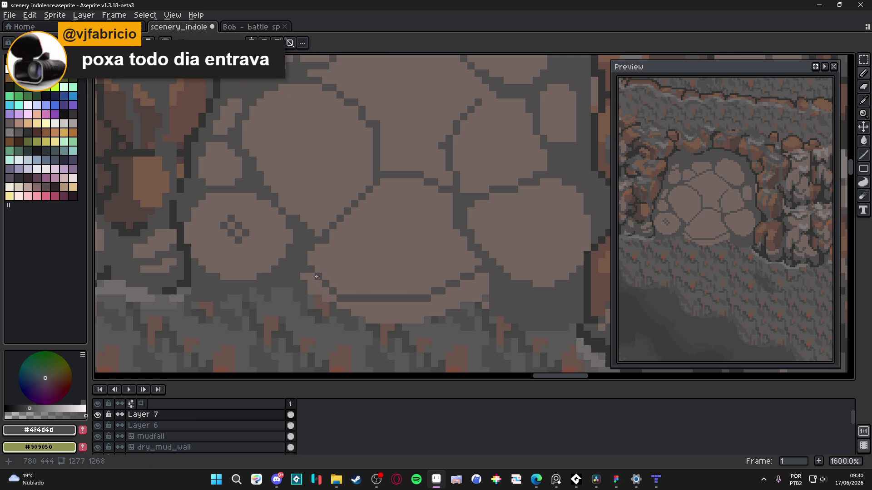
pyautogui.scroll(-1, 322, 275)
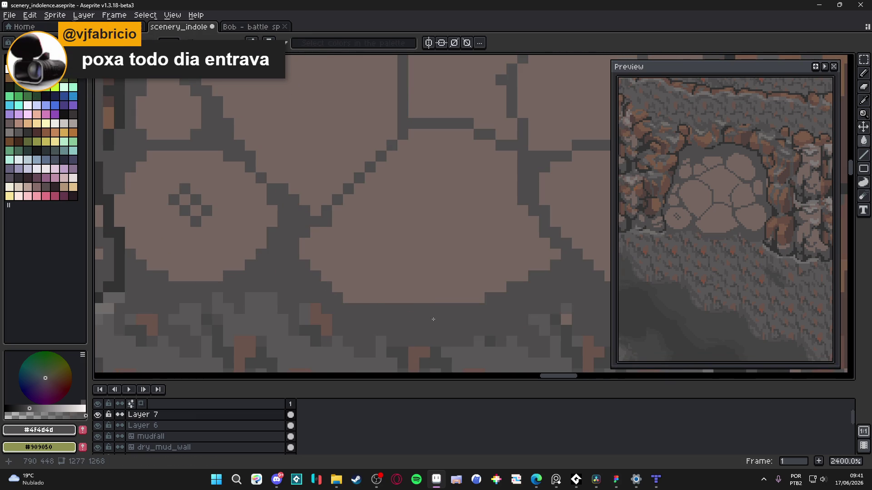
# Step: Extend and darken the cracks along the stone edges, including the lower-right edge pixels
pyautogui.scroll(1, 488, 295)
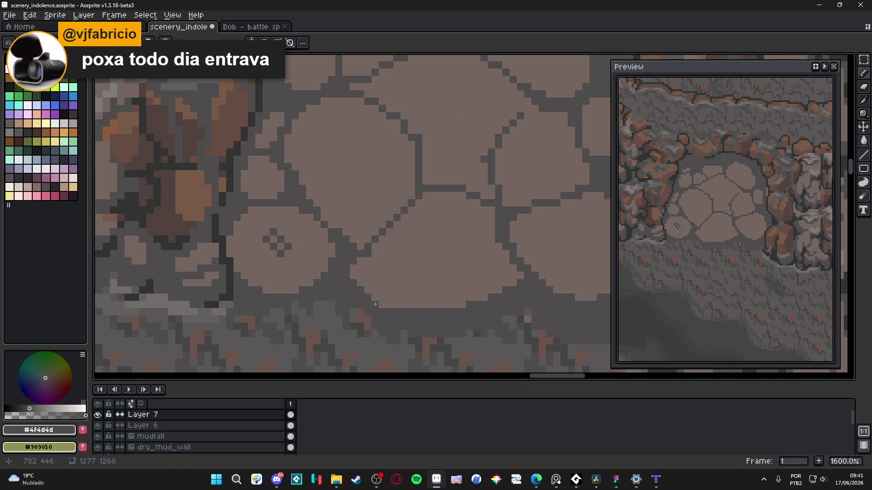
pyautogui.moveTo(355, 259); pyautogui.dragTo(372, 294)
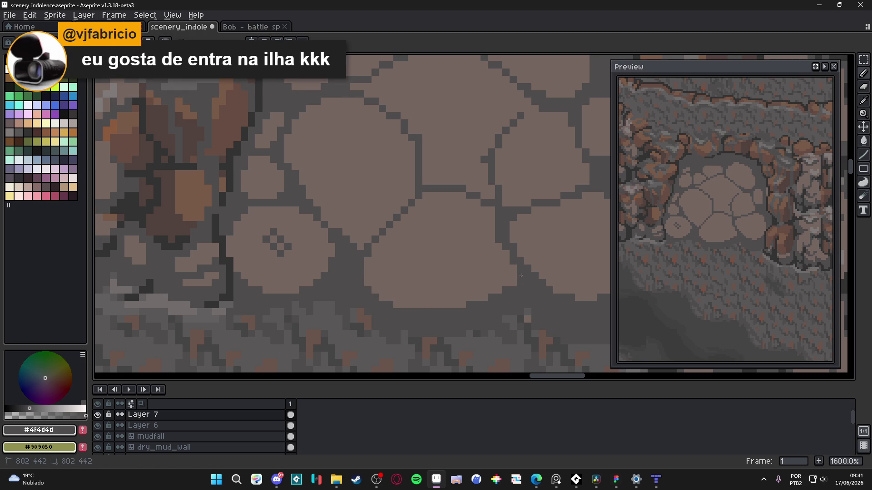
pyautogui.moveTo(420, 197)
pyautogui.mouseDown()
pyautogui.moveTo(466, 199)
pyautogui.moveTo(494, 216)
pyautogui.moveTo(472, 204)
pyautogui.moveTo(411, 210)
pyautogui.moveTo(417, 204)
pyautogui.mouseUp()
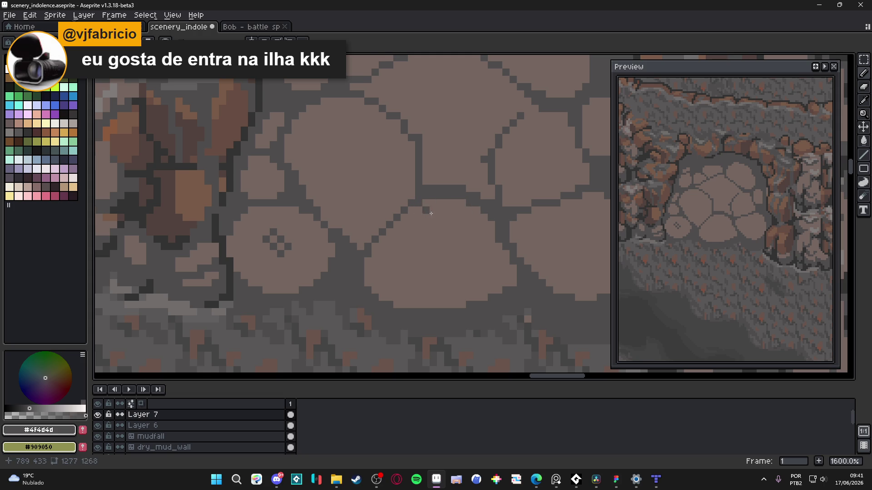
pyautogui.scroll(2, 417, 204)
pyautogui.hscroll(2, 417, 204)
pyautogui.moveTo(474, 156); pyautogui.dragTo(511, 158)
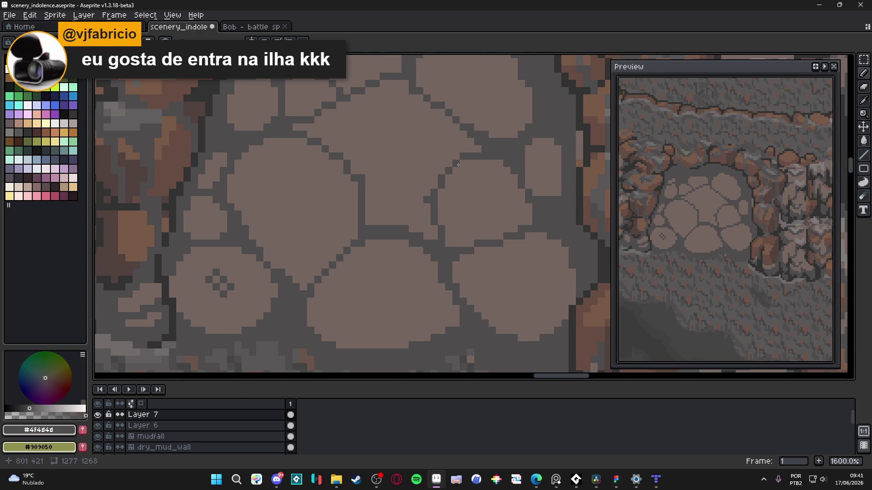
pyautogui.moveTo(454, 156); pyautogui.dragTo(474, 170)
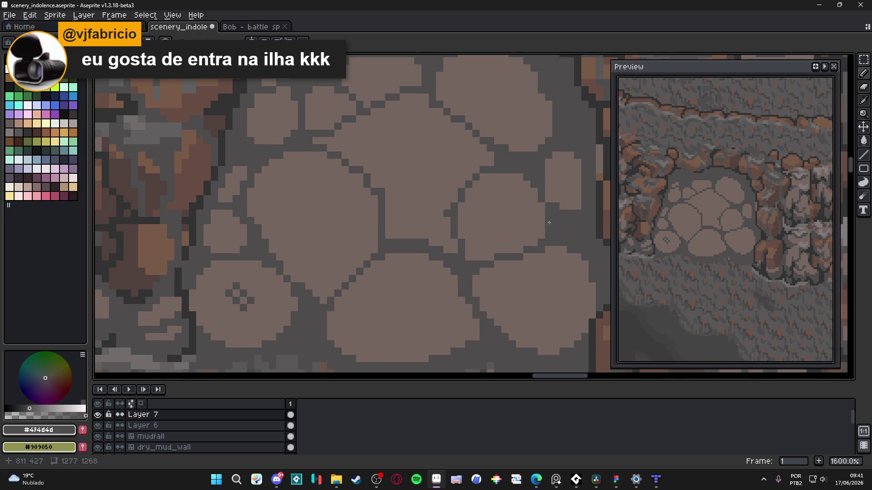
pyautogui.click(549, 199)
pyautogui.click(562, 205)
pyautogui.click(578, 206)
# Step: Sample stone colour #756661, then dot and extend the cracks and widen the gap between upper stones
pyautogui.keyDown('alt'); pyautogui.click(426, 196); pyautogui.keyUp('alt')
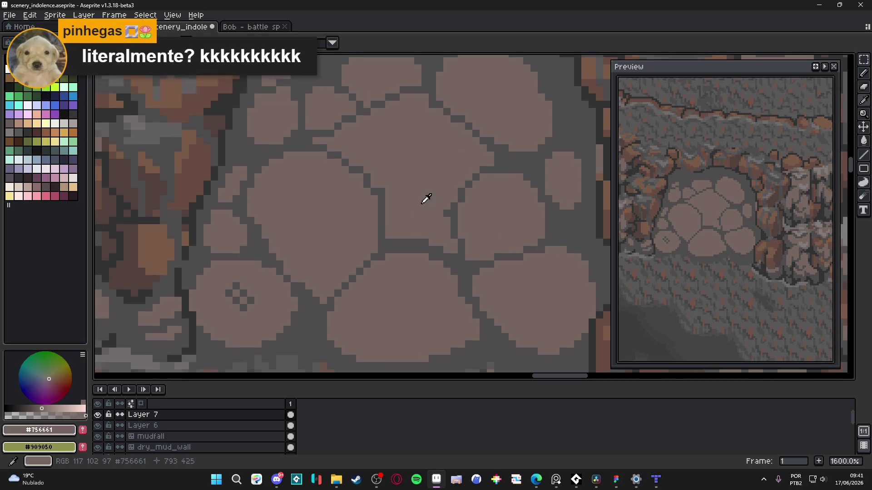
pyautogui.keyDown('alt'); pyautogui.click(454, 221); pyautogui.keyUp('alt')
pyautogui.click(432, 235)
pyautogui.click(445, 236)
pyautogui.moveTo(445, 237); pyautogui.dragTo(448, 249)
pyautogui.moveTo(397, 239); pyautogui.dragTo(394, 231)
pyautogui.moveTo(483, 167)
pyautogui.mouseDown()
pyautogui.moveTo(483, 148)
pyautogui.moveTo(491, 153)
pyautogui.mouseUp()
pyautogui.click(477, 141)
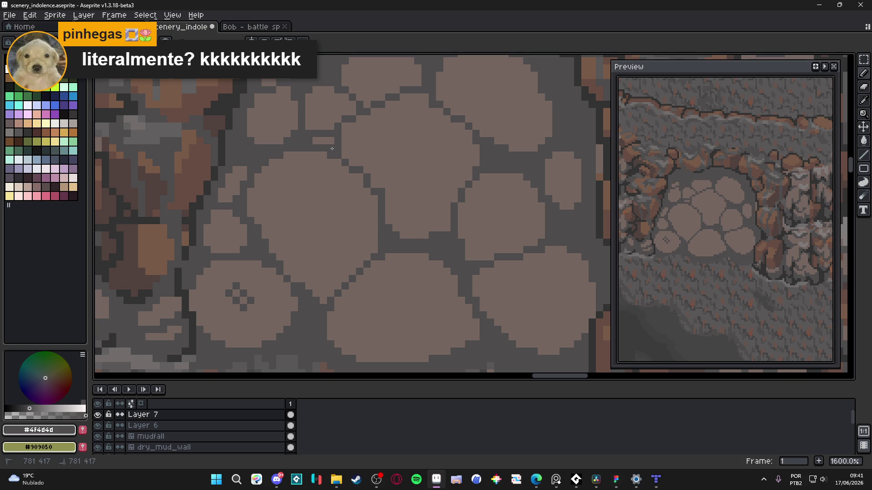
pyautogui.scroll(-1, 337, 155)
# Step: Draw a straight dark line along the stone base, then undo it
pyautogui.scroll(-3, 371, 191)
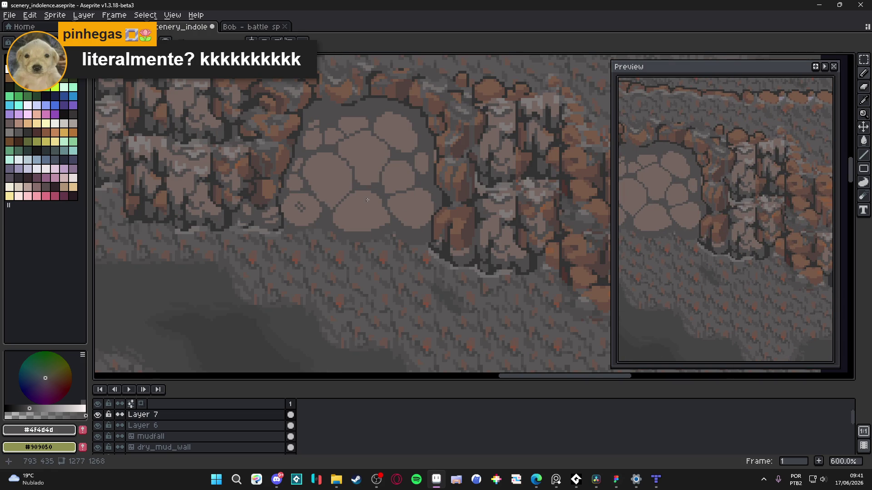
pyautogui.scroll(3, 385, 236)
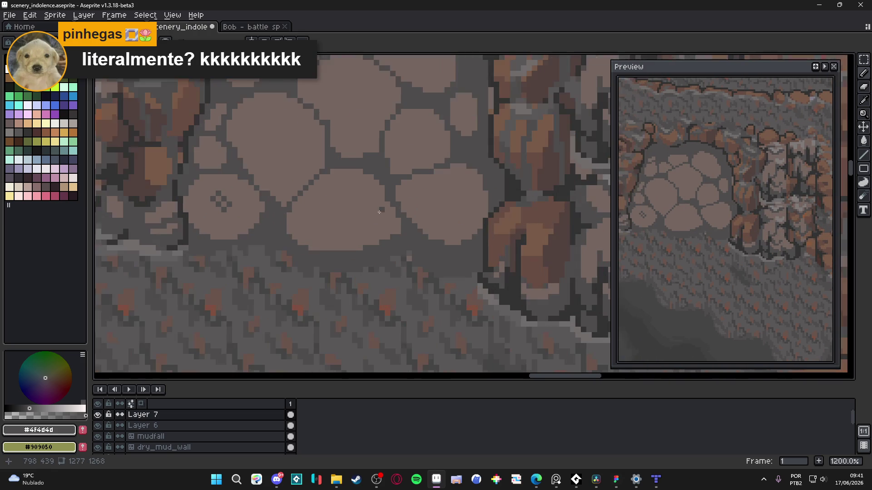
pyautogui.scroll(1, 321, 200)
pyautogui.moveTo(302, 192)
pyautogui.mouseDown()
pyautogui.moveTo(336, 192)
pyautogui.moveTo(339, 207)
pyautogui.moveTo(352, 208)
pyautogui.mouseUp()
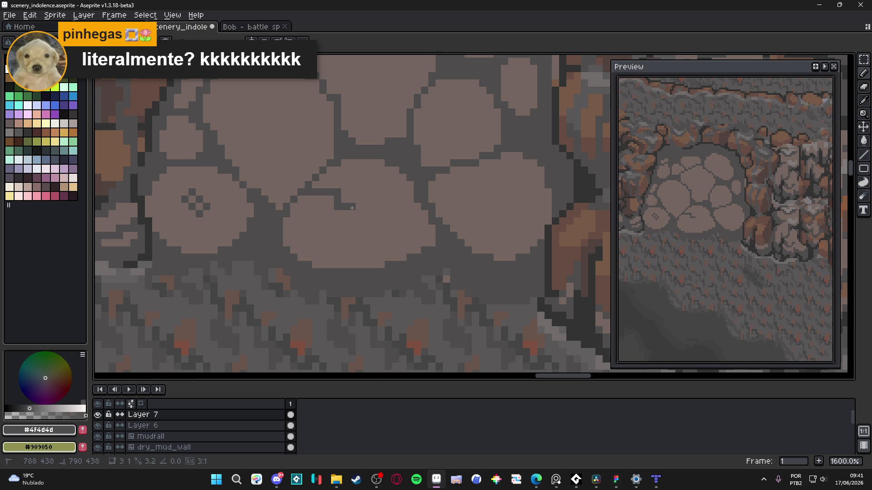
pyautogui.hotkey('ctrl', 'z')
pyautogui.hotkey('ctrl', 'z')
pyautogui.hotkey('ctrl', 'z')
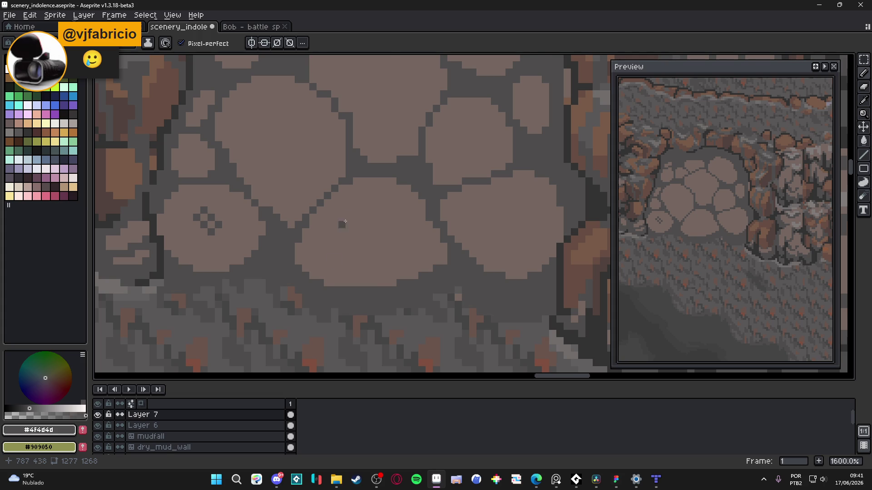
# Step: Add two dark outline pixels on the stone edge
pyautogui.scroll(-3, 343, 224)
pyautogui.scroll(3, 358, 191)
pyautogui.click(347, 158)
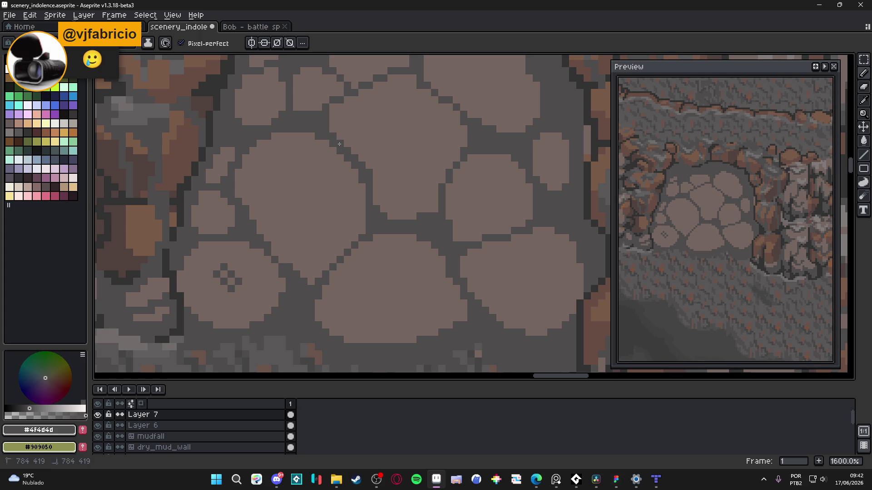
pyautogui.scroll(-6, 345, 154)
pyautogui.scroll(6, 363, 177)
pyautogui.click(359, 175)
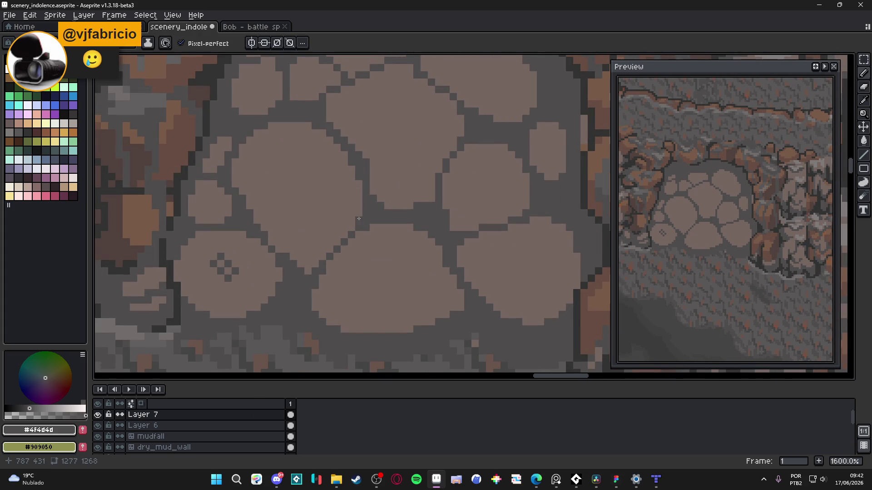
# Step: Save scenery_indolence.aseprite, recentre the stone patch, and save again
pyautogui.scroll(-4, 387, 231)
pyautogui.hotkey('ctrl', 's')
pyautogui.scroll(3, 376, 168)
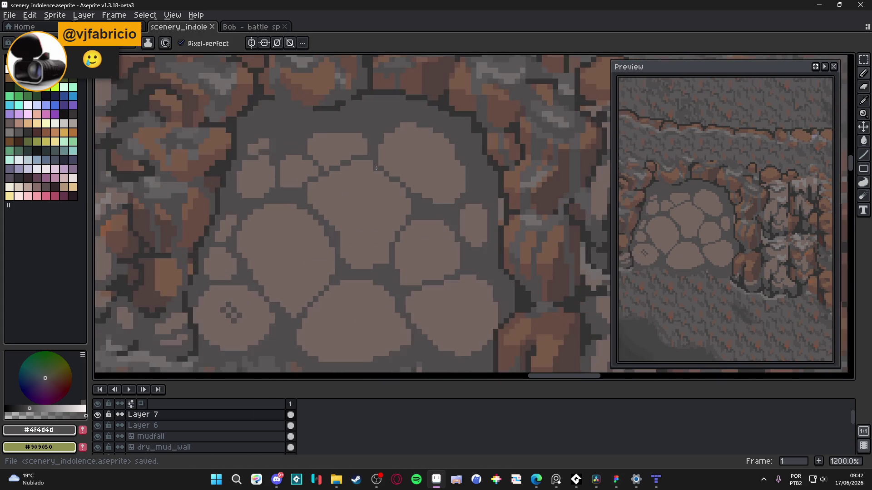
pyautogui.scroll(-3, 406, 208)
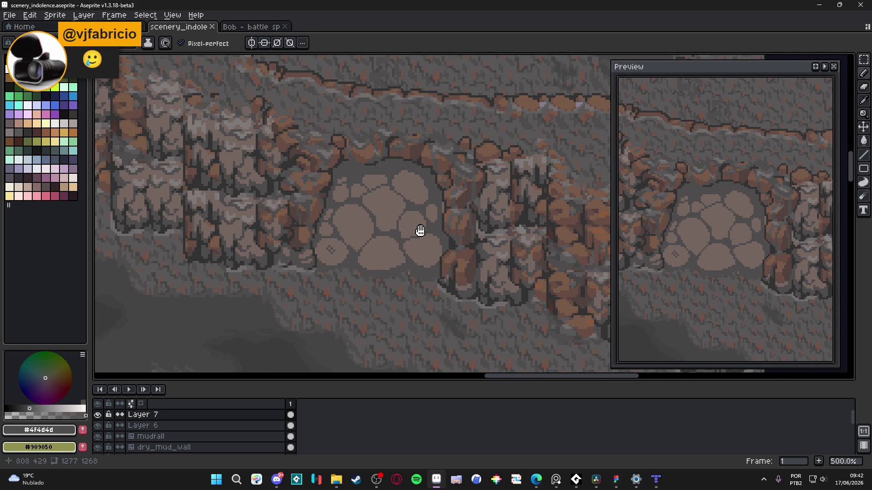
pyautogui.moveTo(403, 237); pyautogui.dragTo(418, 241)
pyautogui.scroll(4, 377, 250)
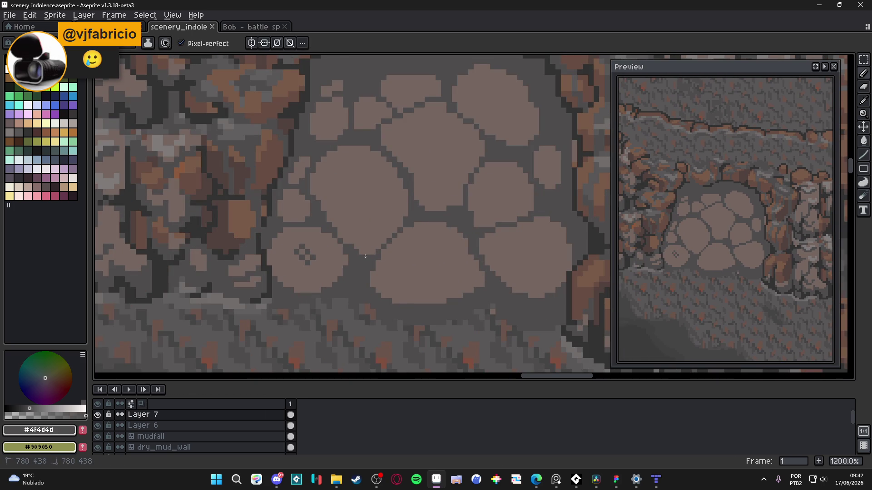
pyautogui.hotkey('ctrl', 's')
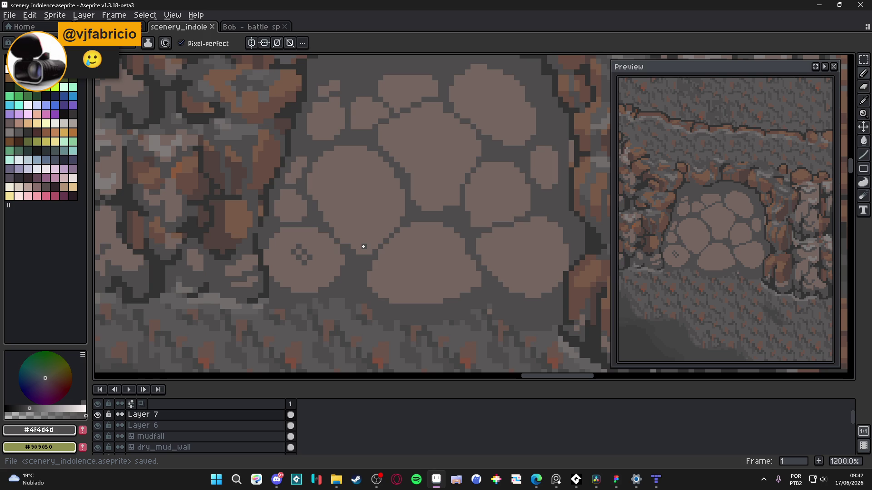
pyautogui.scroll(1, 199, 311)
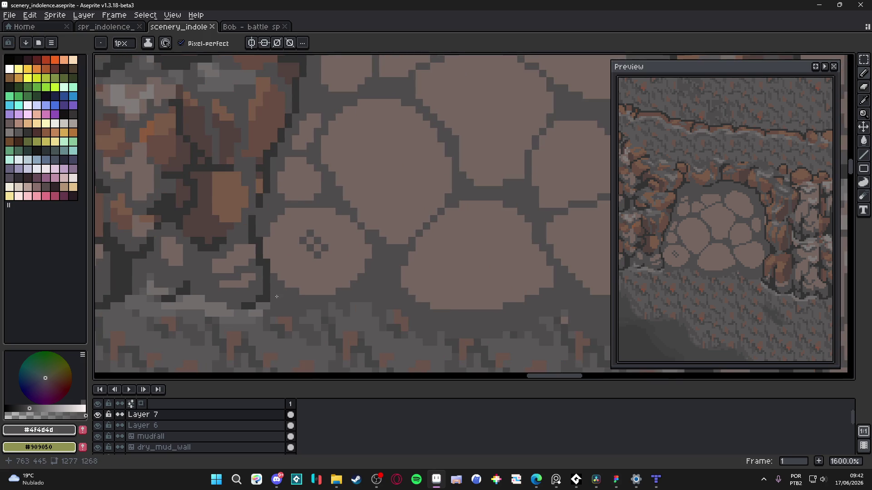
# Step: Pick #323232 and trace a dark line along the stone's bottom edge
pyautogui.keyDown('alt'); pyautogui.click(269, 295); pyautogui.keyUp('alt')
pyautogui.click(280, 299)
pyautogui.click(295, 308)
pyautogui.moveTo(368, 292)
pyautogui.mouseDown()
pyautogui.moveTo(389, 292)
pyautogui.moveTo(347, 303)
pyautogui.mouseUp()
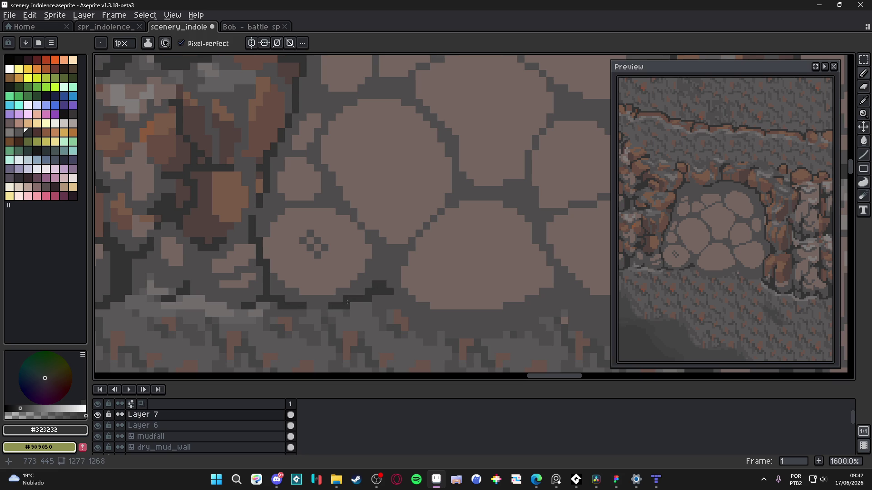
pyautogui.click(311, 306)
pyautogui.hscroll(3, 344, 303)
pyautogui.click(350, 299)
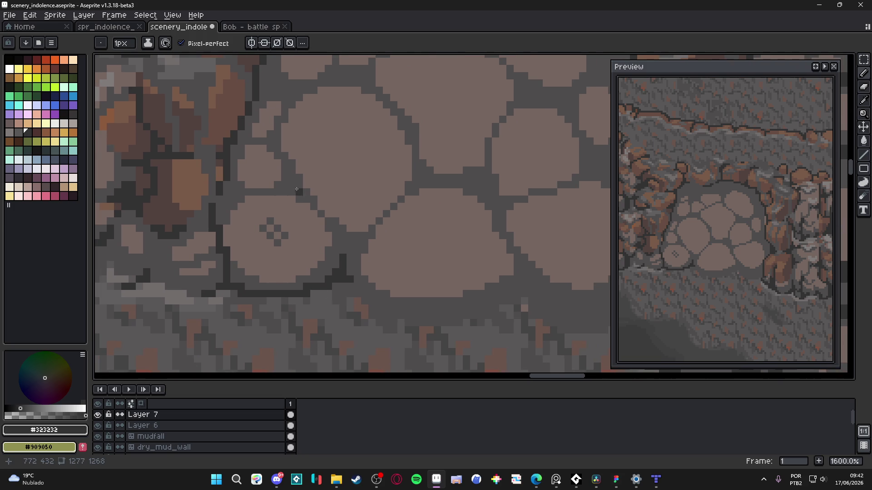
# Step: Outline the stones' upper-left and left edges in #323232
pyautogui.click(285, 178)
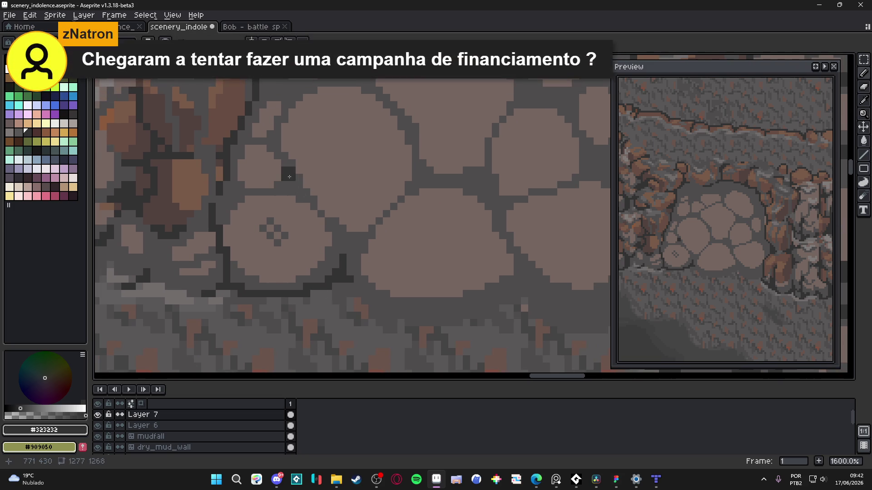
pyautogui.moveTo(298, 188); pyautogui.dragTo(313, 205)
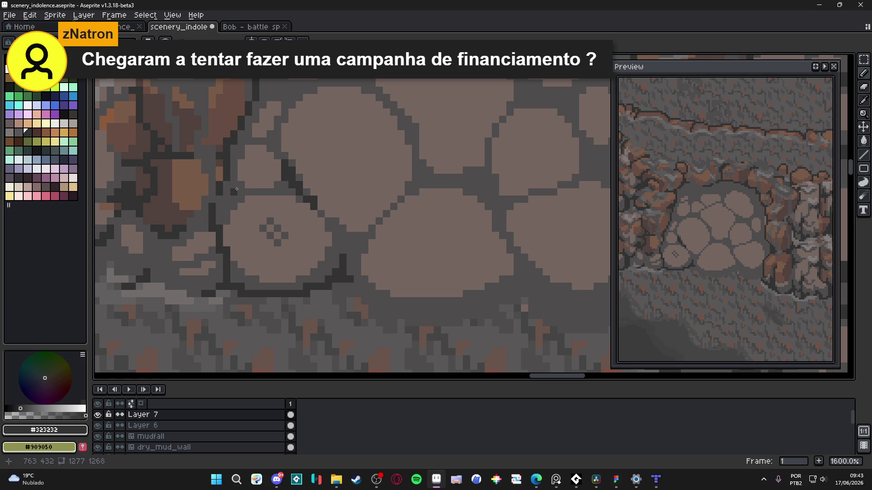
pyautogui.moveTo(233, 189); pyautogui.dragTo(236, 189)
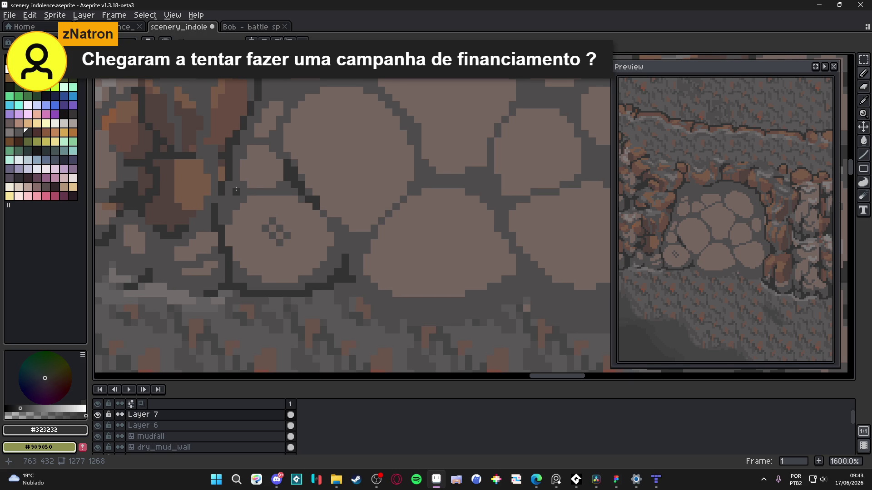
pyautogui.click(236, 189)
pyautogui.moveTo(234, 196); pyautogui.dragTo(227, 215)
pyautogui.click(243, 192)
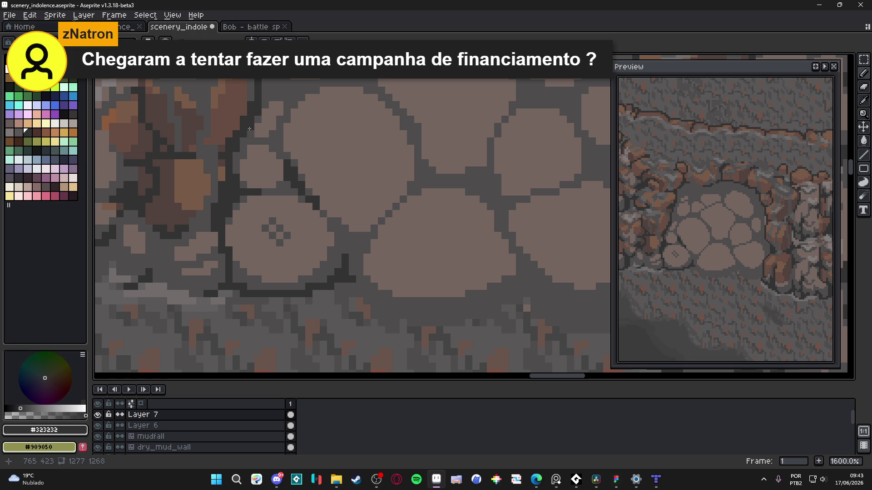
# Step: Extend the dark outline upward along the patch's left side and thicken its top
pyautogui.scroll(3, 253, 132)
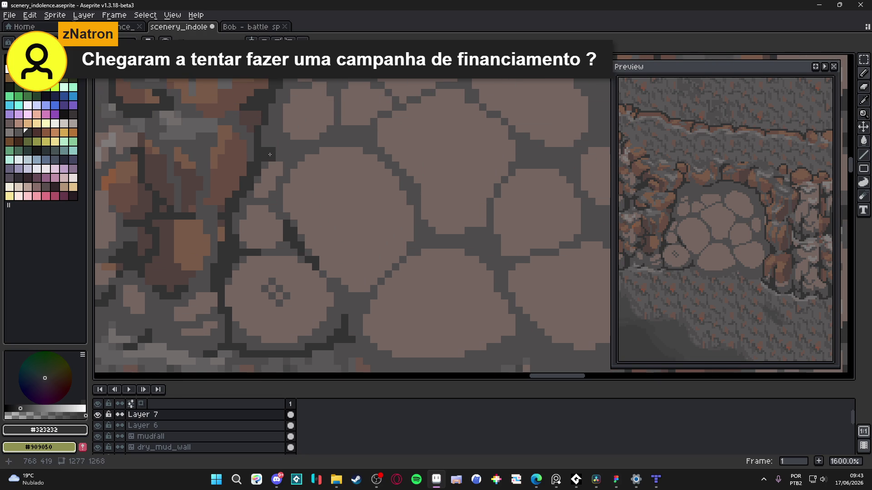
pyautogui.click(291, 151)
pyautogui.click(266, 143)
pyautogui.click(265, 133)
pyautogui.scroll(3, 272, 145)
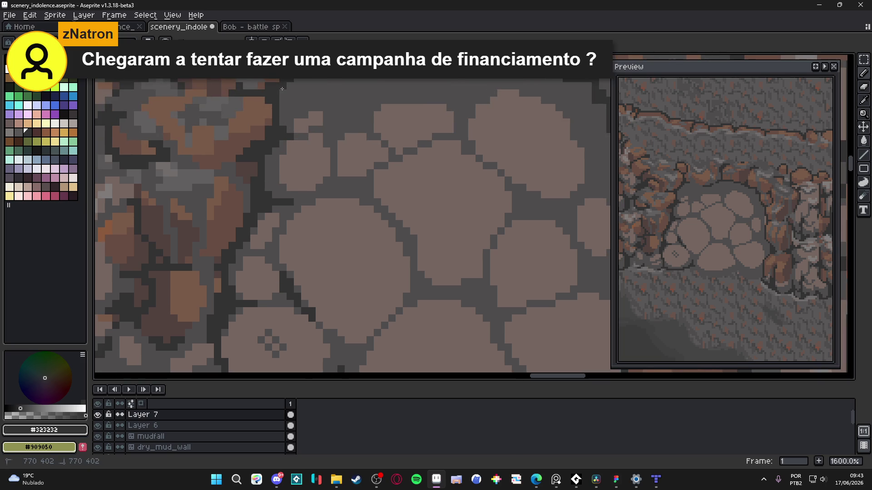
pyautogui.moveTo(302, 90); pyautogui.dragTo(288, 136)
pyautogui.moveTo(312, 166); pyautogui.dragTo(311, 113)
pyautogui.click(312, 117)
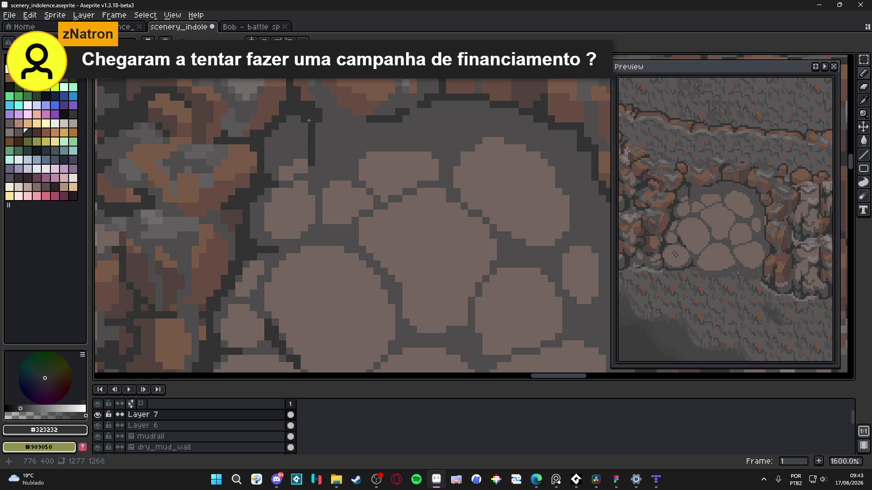
# Step: Extend the dark outline up the patch edge and darken the crack between the upper stones
pyautogui.scroll(-3, 325, 123)
pyautogui.scroll(3, 318, 140)
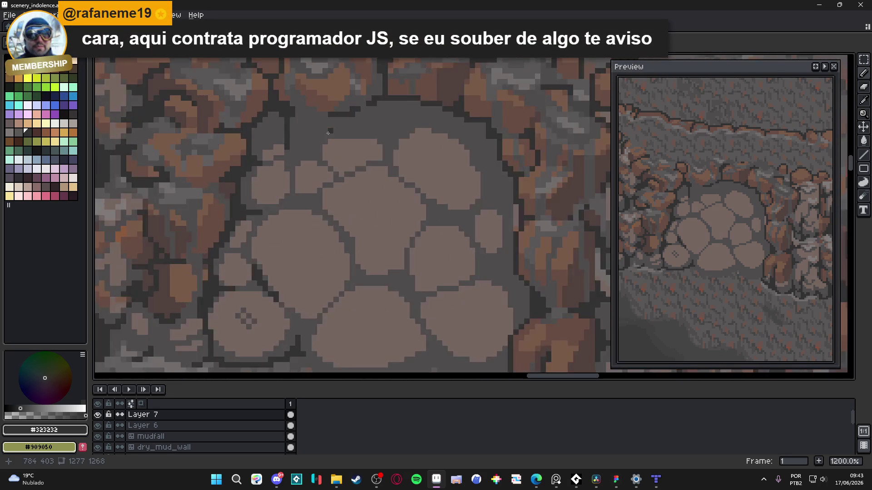
pyautogui.moveTo(318, 136)
pyautogui.mouseDown()
pyautogui.moveTo(321, 110)
pyautogui.moveTo(288, 111)
pyautogui.mouseUp()
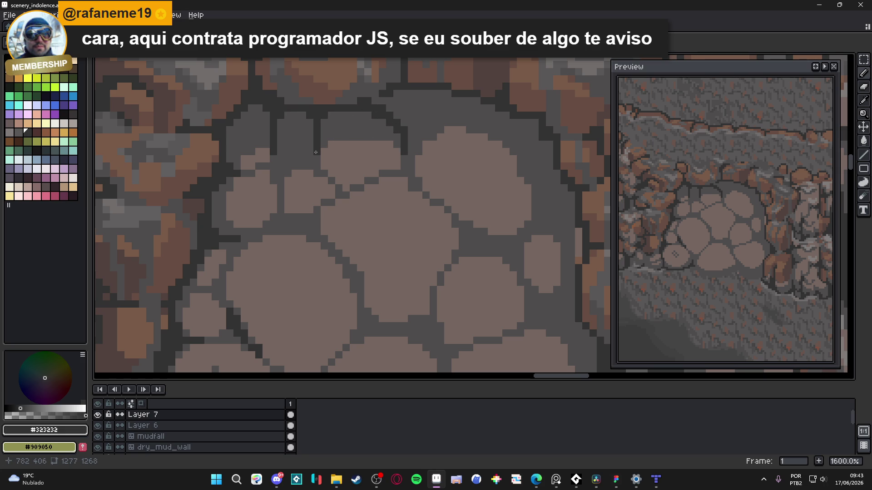
pyautogui.moveTo(387, 100)
pyautogui.mouseDown()
pyautogui.moveTo(389, 107)
pyautogui.moveTo(395, 94)
pyautogui.moveTo(397, 116)
pyautogui.moveTo(410, 101)
pyautogui.mouseUp()
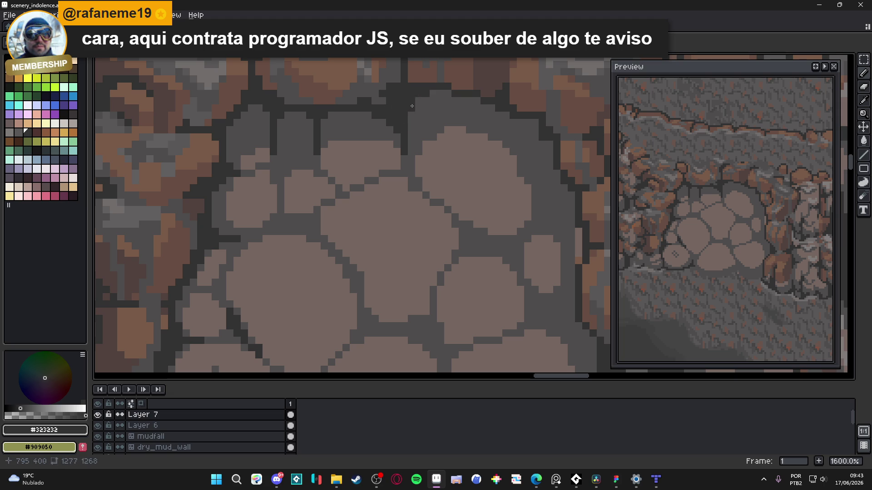
pyautogui.click(441, 100)
pyautogui.moveTo(528, 229)
pyautogui.mouseDown()
pyautogui.moveTo(540, 223)
pyautogui.moveTo(548, 195)
pyautogui.mouseUp()
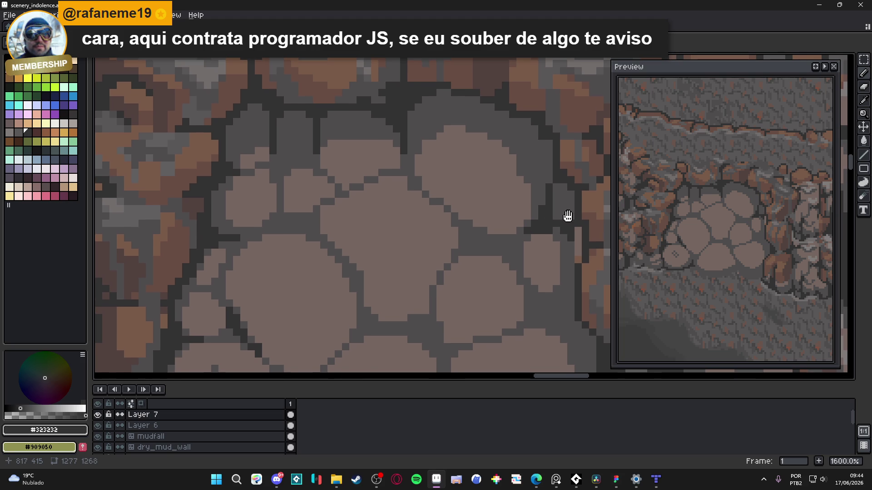
# Step: Add dark pixels along the line beside the top stones, undoing the last stray pixel
pyautogui.scroll(2, 422, 176)
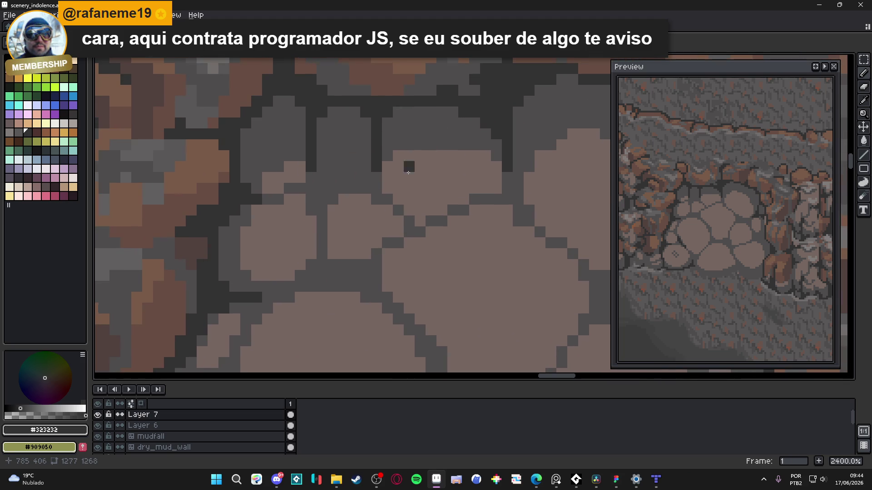
pyautogui.click(354, 188)
pyautogui.click(365, 179)
pyautogui.click(311, 178)
pyautogui.click(322, 166)
pyautogui.click(333, 188)
pyautogui.click(343, 188)
pyautogui.click(332, 177)
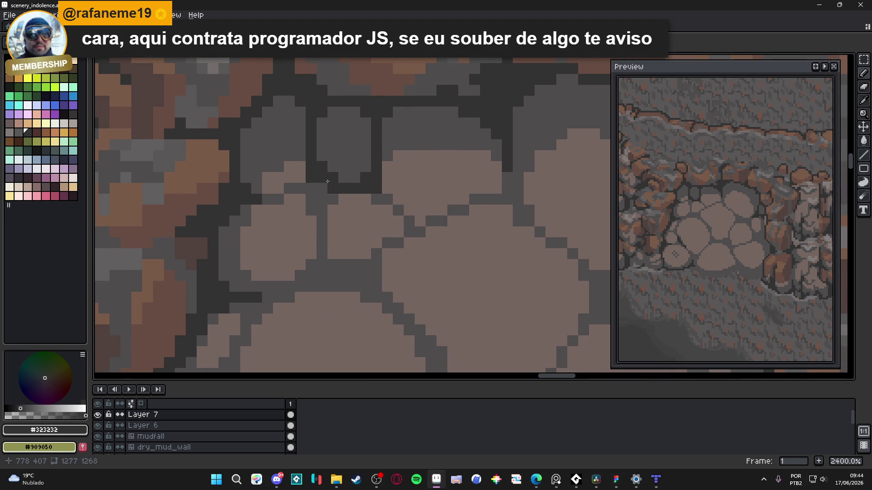
pyautogui.click(312, 188)
pyautogui.click(300, 188)
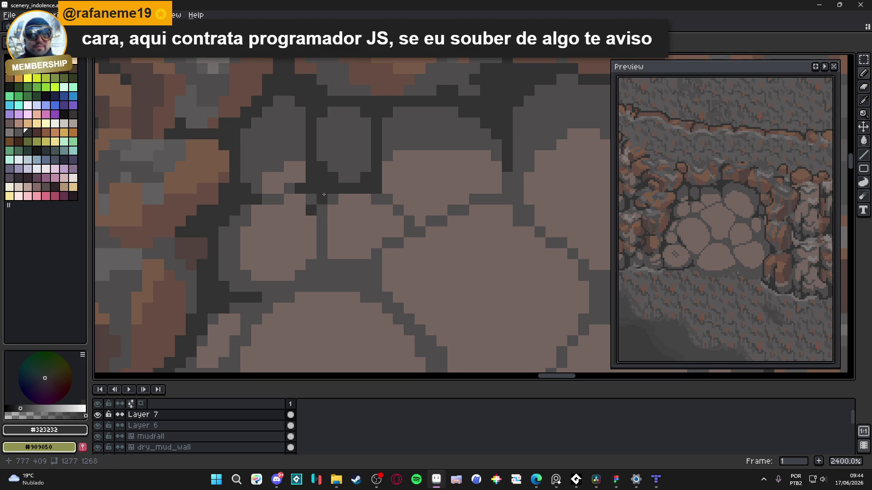
pyautogui.hotkey('ctrl', 'z')
pyautogui.scroll(-3, 317, 201)
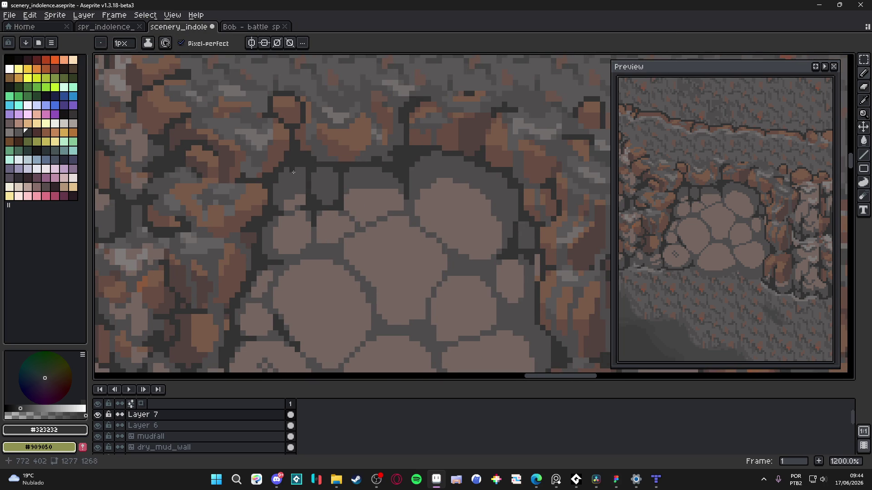
# Step: Darken pixels in the upper stone gaps and draw a short dark line along a crack
pyautogui.scroll(-4, 302, 170)
pyautogui.scroll(5, 388, 204)
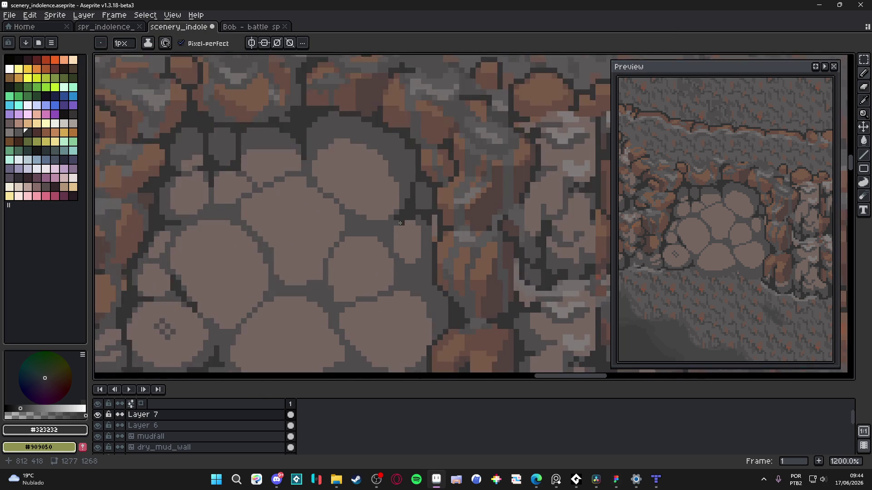
pyautogui.click(344, 209)
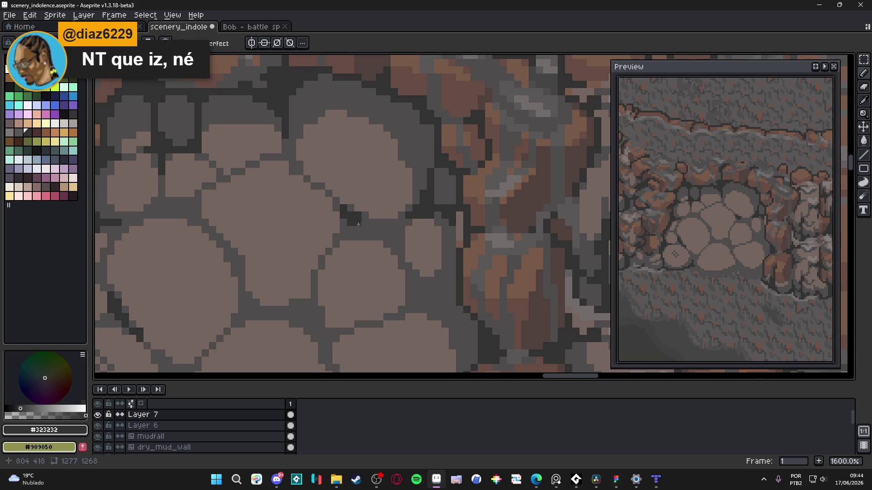
pyautogui.moveTo(359, 225); pyautogui.dragTo(357, 211)
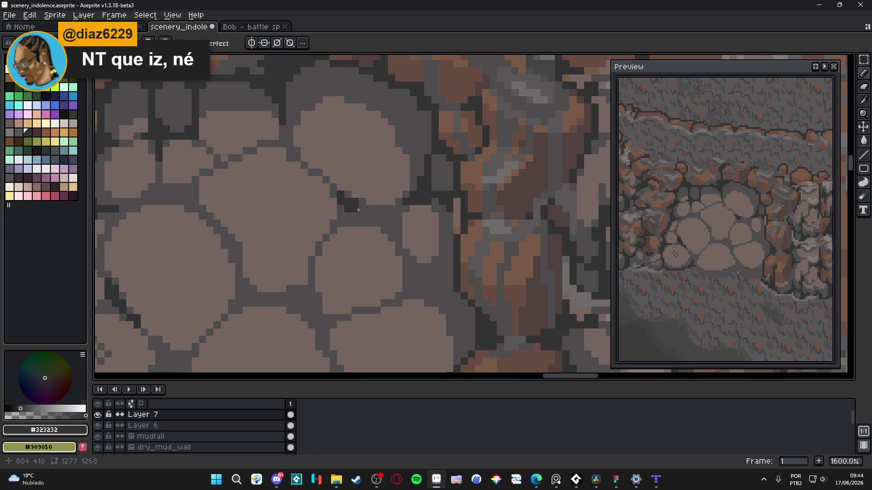
pyautogui.scroll(2, 367, 220)
pyautogui.click(373, 207)
pyautogui.moveTo(327, 206)
pyautogui.mouseDown()
pyautogui.moveTo(327, 228)
pyautogui.moveTo(381, 207)
pyautogui.moveTo(418, 206)
pyautogui.moveTo(392, 206)
pyautogui.moveTo(419, 223)
pyautogui.mouseUp()
# Step: Eyedrop mid-grey #4f4d4d and fill a pixel in the next stone gap
pyautogui.scroll(-1, 369, 217)
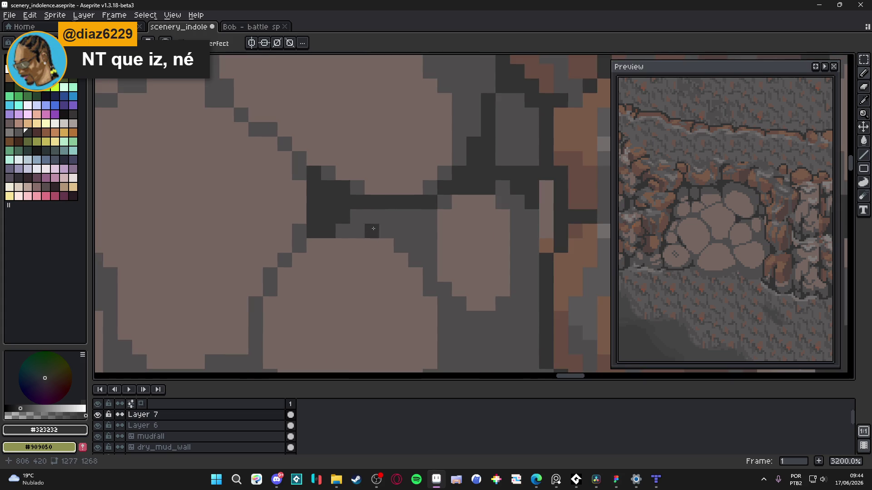
pyautogui.keyDown('alt'); pyautogui.click(347, 231); pyautogui.keyUp('alt')
pyautogui.scroll(-1, 270, 268)
pyautogui.moveTo(269, 268); pyautogui.dragTo(358, 245)
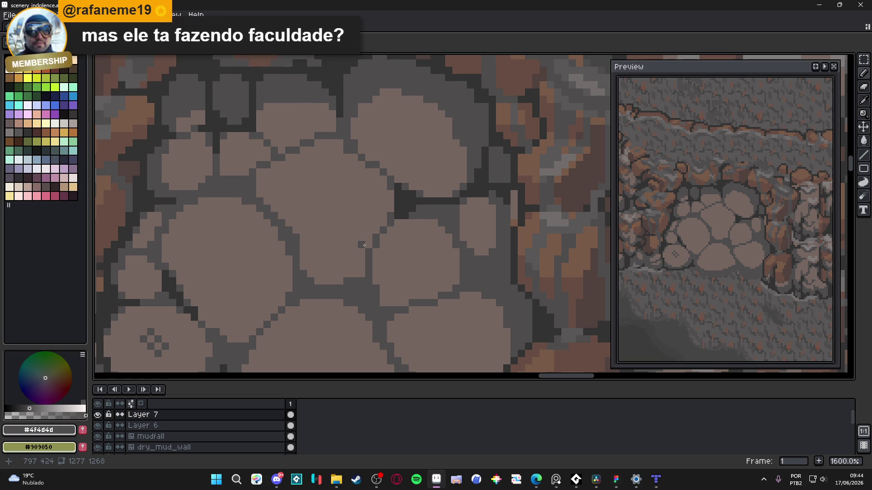
pyautogui.click(397, 236)
# Step: With #323232, darken a crack's edge and step it diagonally down-left
pyautogui.keyDown('alt'); pyautogui.click(405, 200); pyautogui.keyUp('alt')
pyautogui.scroll(3, 309, 287)
pyautogui.click(291, 285)
pyautogui.moveTo(309, 297); pyautogui.dragTo(328, 293)
pyautogui.moveTo(299, 264); pyautogui.dragTo(284, 263)
pyautogui.click(284, 249)
pyautogui.moveTo(284, 307); pyautogui.dragTo(296, 308)
pyautogui.click(284, 307)
pyautogui.click(269, 321)
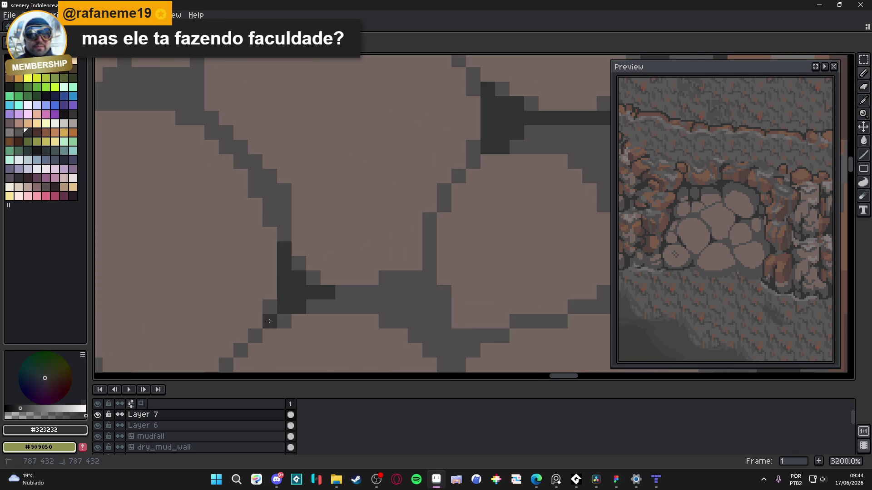
pyautogui.click(255, 335)
# Step: Darken and thicken the crack junction with dark #323232 pixels
pyautogui.scroll(-5, 341, 297)
pyautogui.scroll(6, 341, 298)
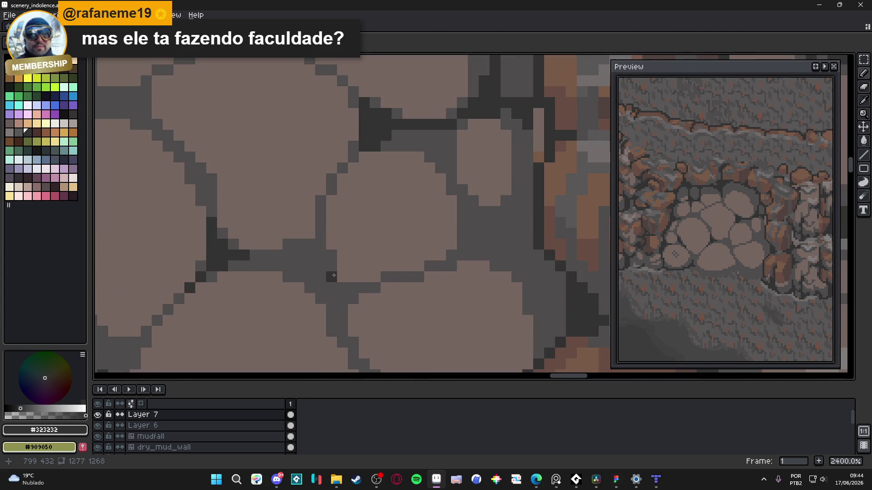
pyautogui.click(320, 260)
pyautogui.click(342, 288)
pyautogui.click(331, 277)
pyautogui.click(310, 244)
pyautogui.click(320, 244)
pyautogui.click(320, 233)
pyautogui.click(299, 255)
pyautogui.moveTo(294, 253); pyautogui.dragTo(283, 254)
# Step: Alt-click to eyedrop the mid-grey #4f4d4d from the canvas
pyautogui.scroll(-4, 298, 263)
pyautogui.scroll(2, 316, 280)
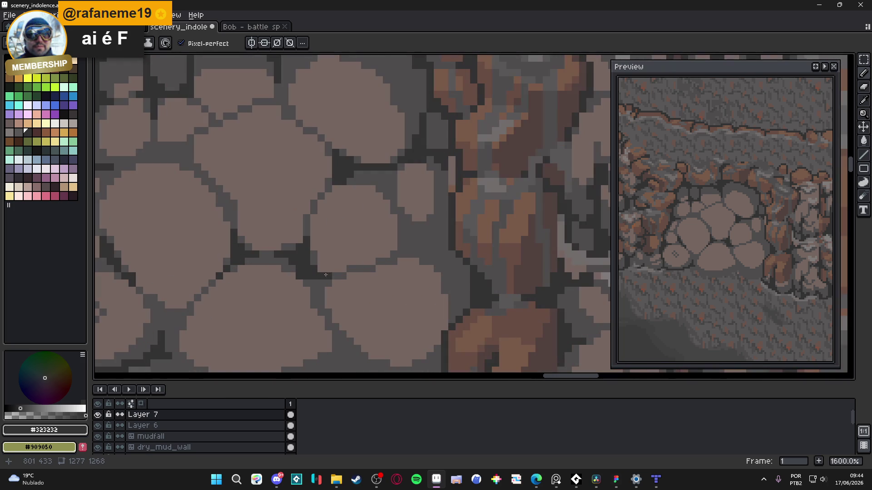
pyautogui.press('alt')
pyautogui.keyDown('alt'); pyautogui.click(315, 304); pyautogui.keyUp('alt')
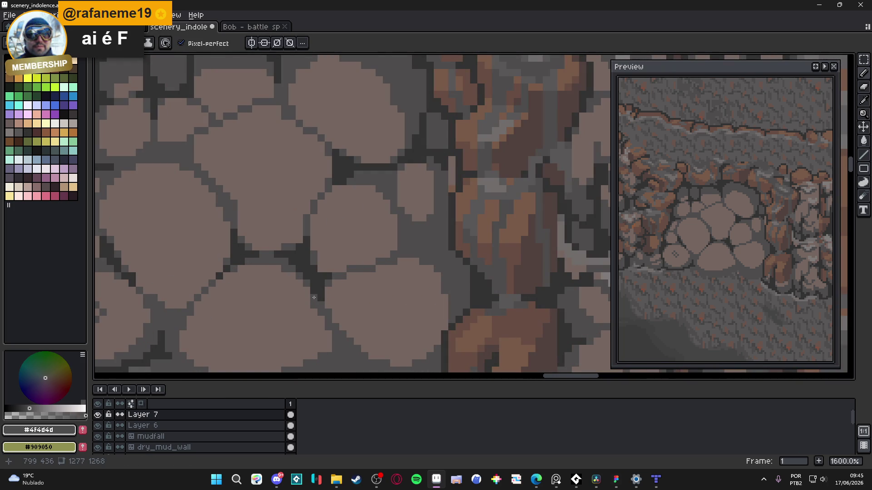
pyautogui.moveTo(294, 162)
pyautogui.mouseDown()
pyautogui.moveTo(304, 202)
pyautogui.moveTo(290, 206)
pyautogui.moveTo(315, 247)
pyautogui.mouseUp()
# Step: Save scenery_indolence.aseprite and eyedrop the stone colour #756661
pyautogui.hotkey('ctrl', 's')
pyautogui.scroll(1, 316, 246)
pyautogui.scroll(1, 316, 246)
pyautogui.keyDown('alt'); pyautogui.click(254, 168); pyautogui.keyUp('alt')
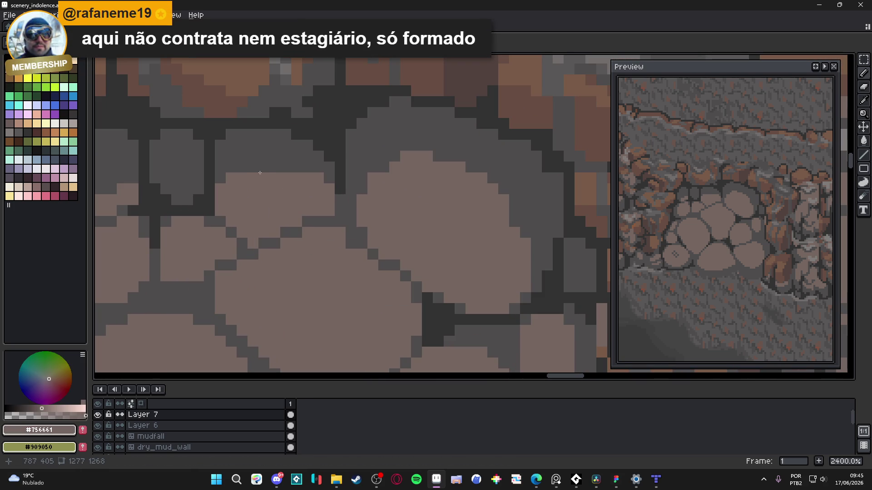
# Step: Zoom around to compare the cobblestone patch with the rock wall, sampling #323232
pyautogui.scroll(-5, 276, 169)
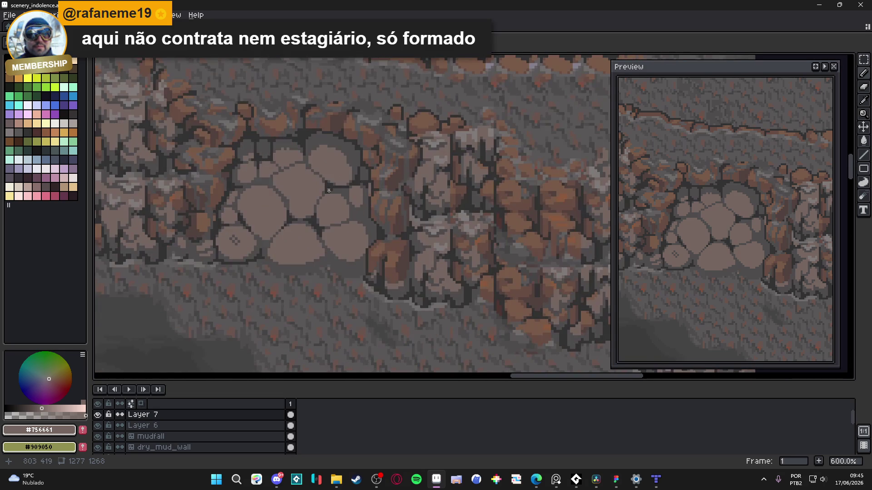
pyautogui.scroll(2, 290, 259)
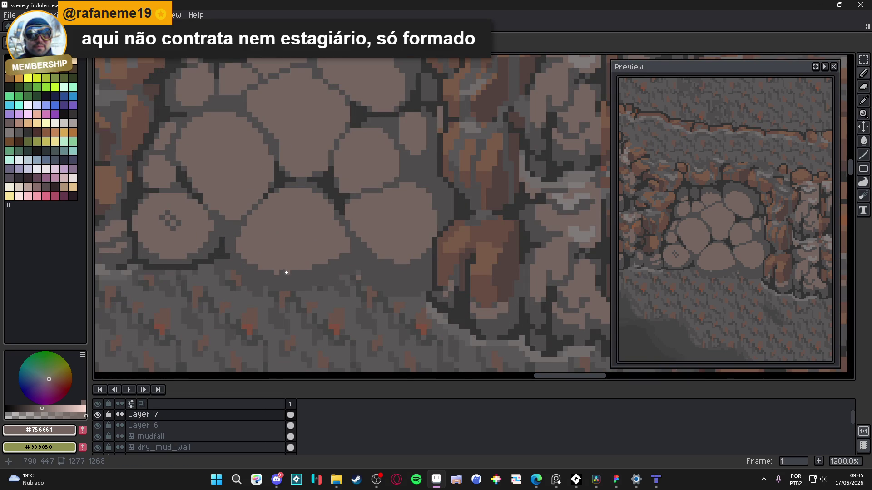
pyautogui.scroll(-4, 332, 281)
pyautogui.scroll(3, 334, 277)
pyautogui.scroll(2, 345, 272)
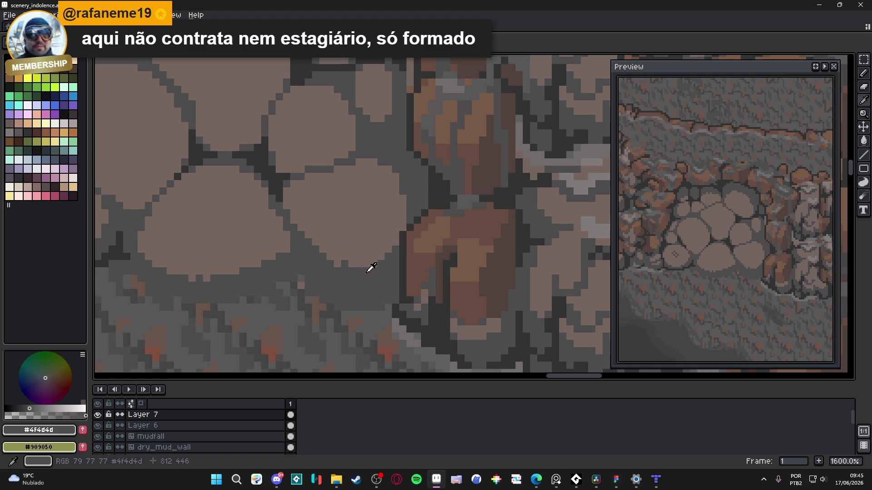
pyautogui.scroll(-4, 360, 287)
pyautogui.scroll(4, 360, 287)
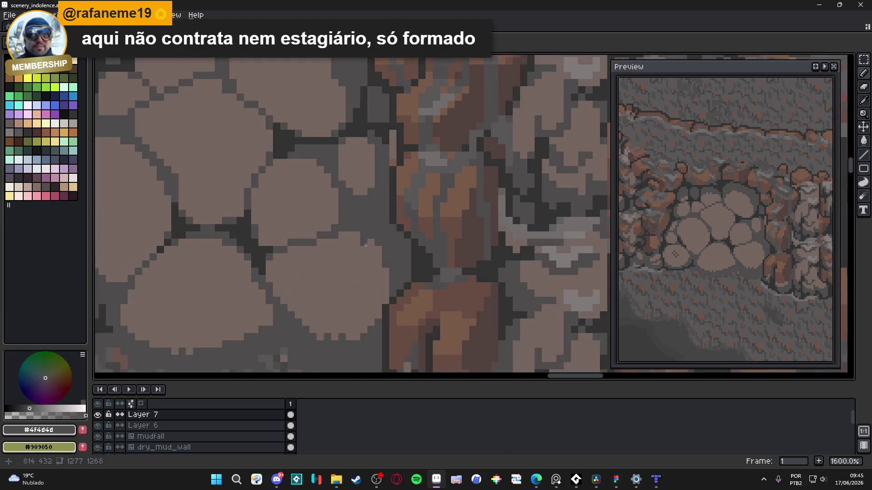
pyautogui.keyDown('alt'); pyautogui.click(364, 239); pyautogui.keyUp('alt')
pyautogui.keyDown('alt'); pyautogui.click(365, 224); pyautogui.keyUp('alt')
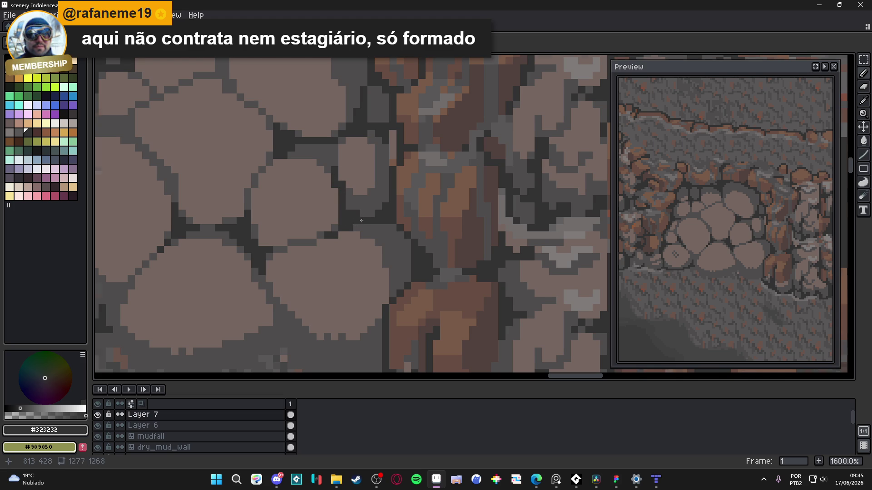
# Step: Eyedrop the mid-grey #4f4d4d and dark outline #323232 colours from the stones
pyautogui.scroll(-5, 357, 219)
pyautogui.scroll(4, 377, 218)
pyautogui.keyDown('alt'); pyautogui.click(351, 202); pyautogui.keyUp('alt')
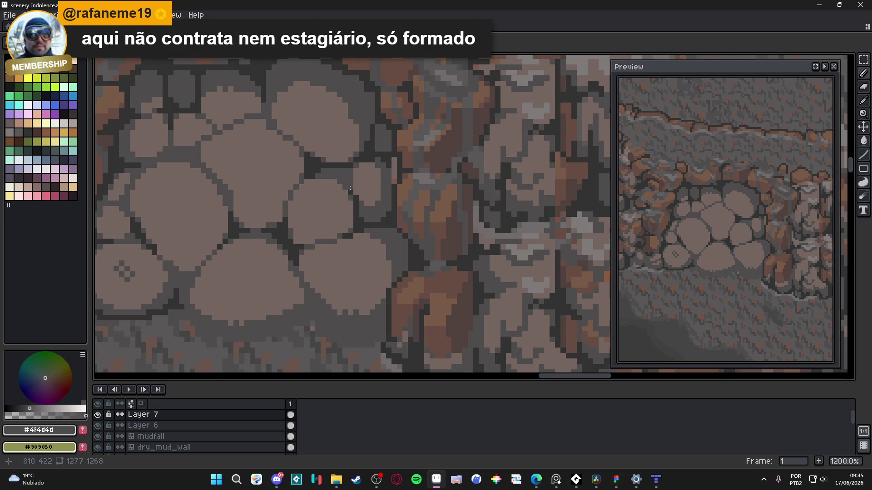
pyautogui.keyDown('alt'); pyautogui.click(350, 193); pyautogui.keyUp('alt')
pyautogui.keyDown('alt'); pyautogui.click(337, 180); pyautogui.keyUp('alt')
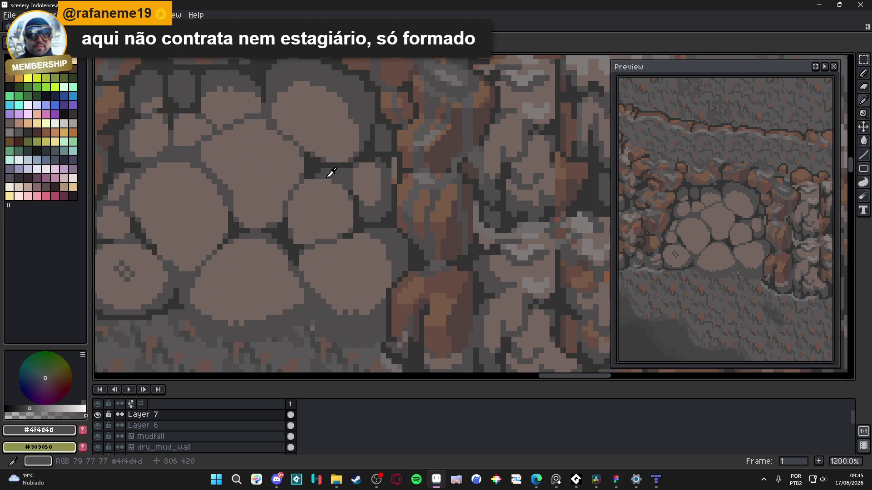
# Step: Save scenery_indolence.aseprite with Ctrl+S
pyautogui.scroll(-4, 333, 237)
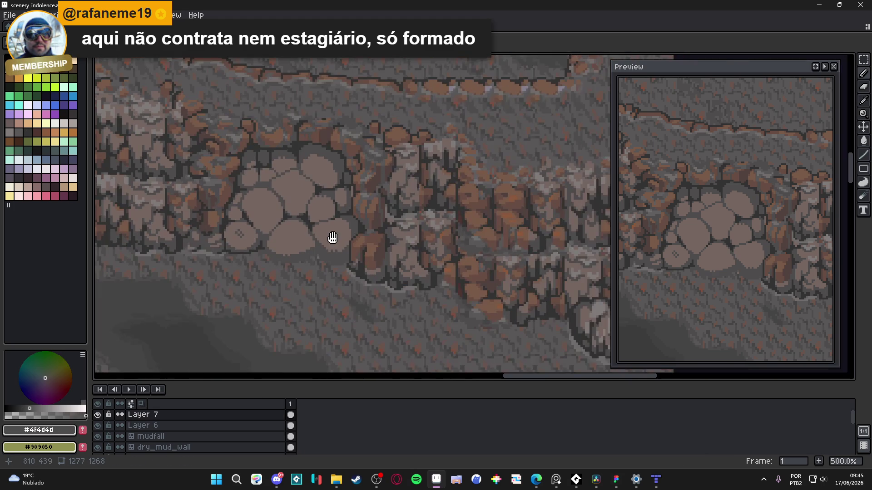
pyautogui.hotkey('ctrl', 's')
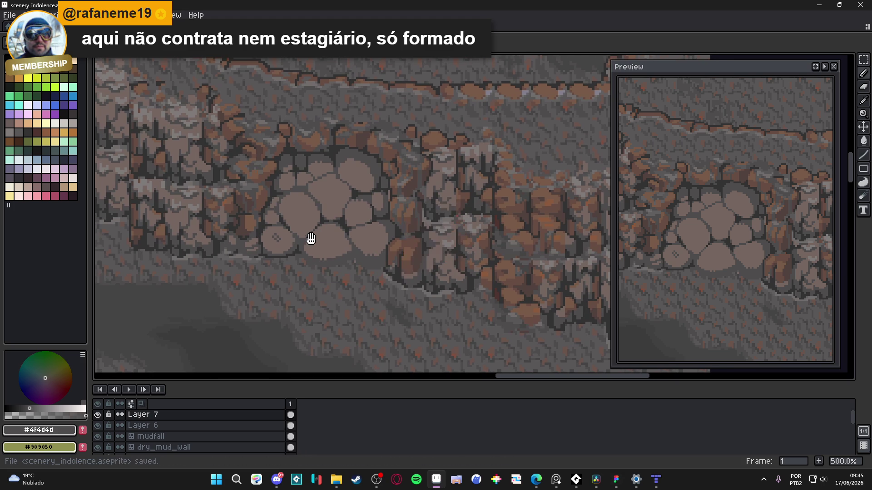
pyautogui.scroll(-2, 327, 231)
pyautogui.scroll(1, 331, 229)
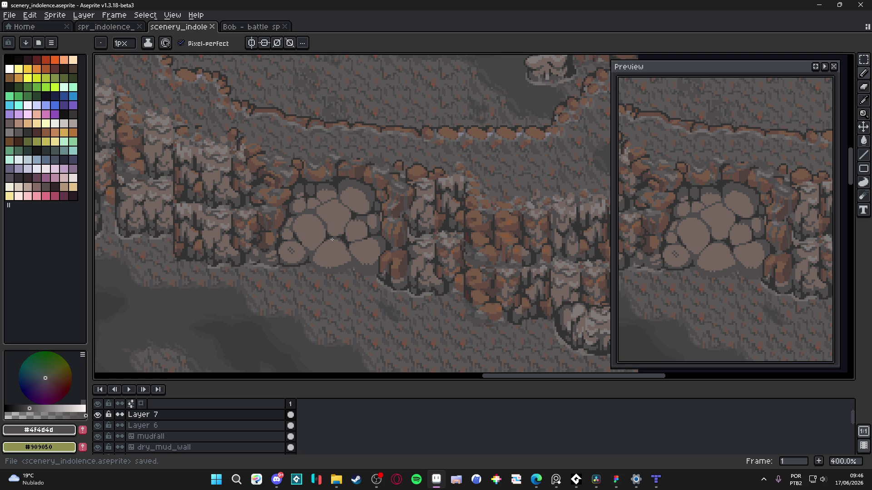
pyautogui.scroll(5, 270, 186)
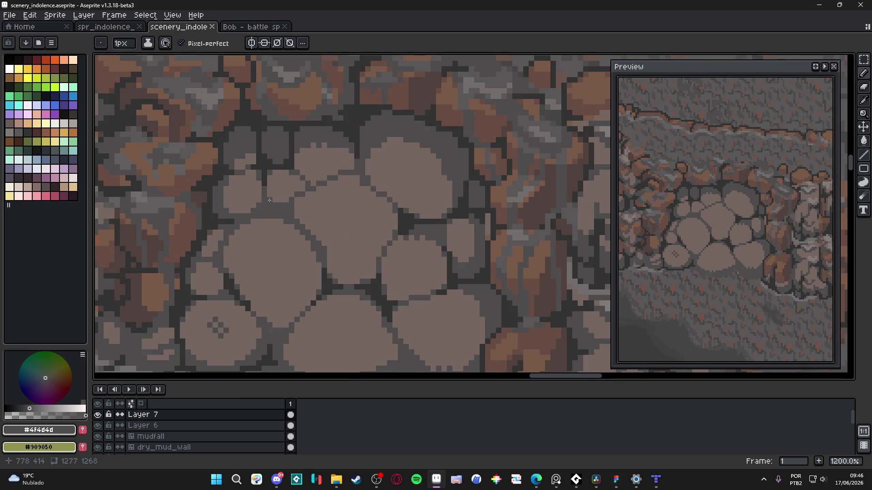
# Step: Shrink the brush to 1 pixel and draw a short dark #323232 line in a crack
pyautogui.press('alt')
pyautogui.keyDown('alt'); pyautogui.click(266, 179); pyautogui.keyUp('alt')
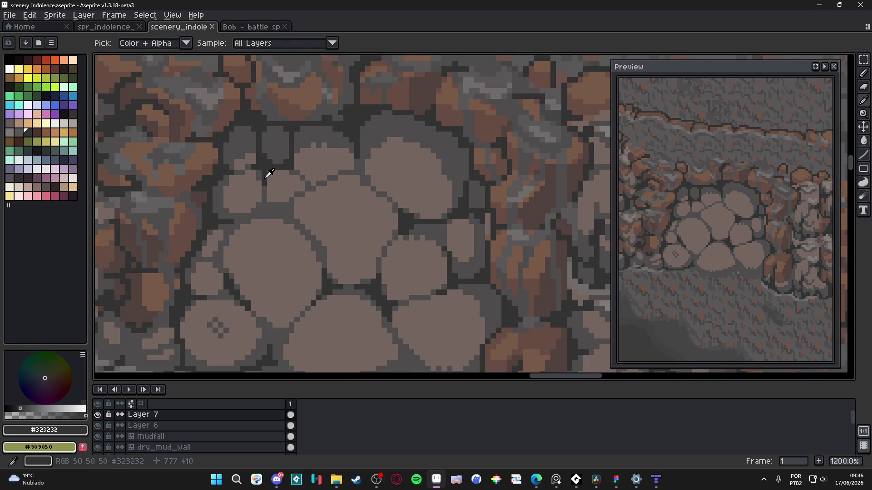
pyautogui.click(271, 208)
pyautogui.press('-')
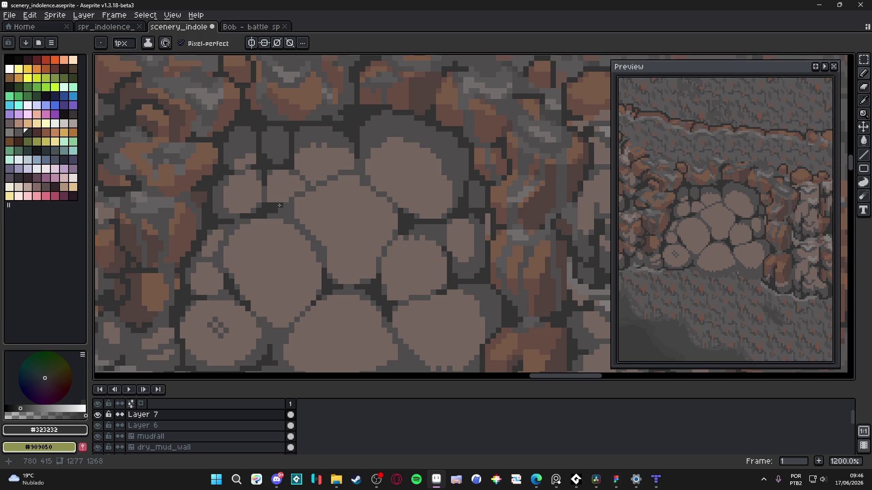
pyautogui.keyDown('alt'); pyautogui.click(272, 209); pyautogui.keyUp('alt')
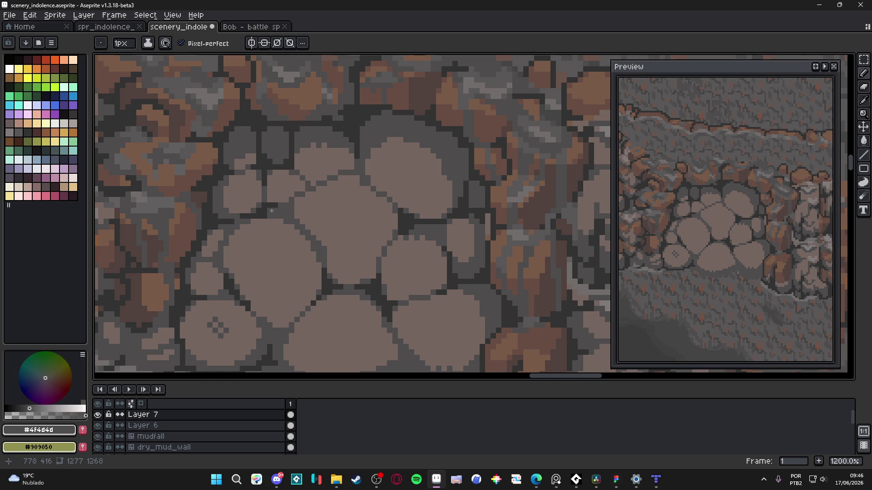
pyautogui.scroll(-2, 262, 214)
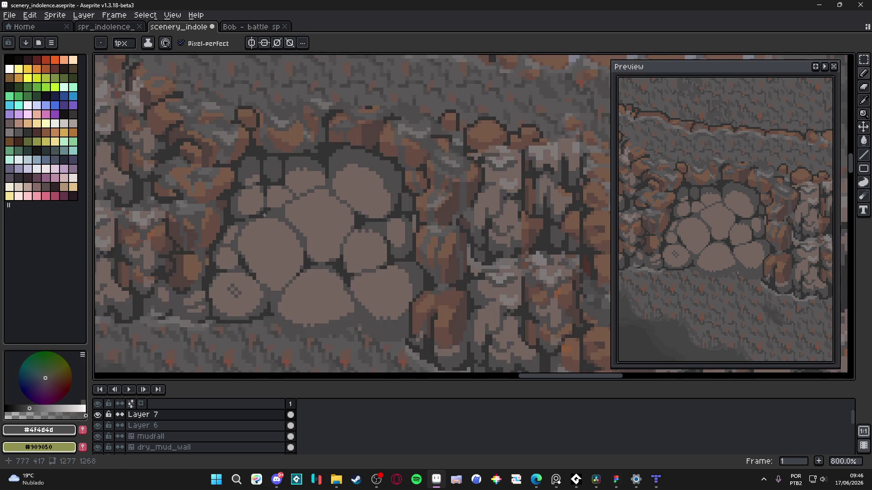
pyautogui.scroll(3, 263, 205)
pyautogui.keyDown('alt'); pyautogui.click(265, 196); pyautogui.keyUp('alt')
pyautogui.scroll(-4, 267, 205)
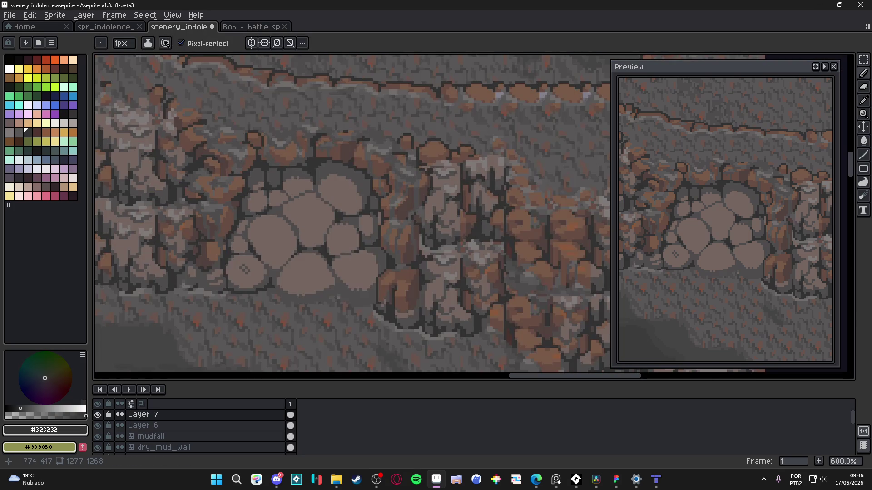
pyautogui.scroll(4, 261, 214)
pyautogui.moveTo(229, 187); pyautogui.dragTo(232, 216)
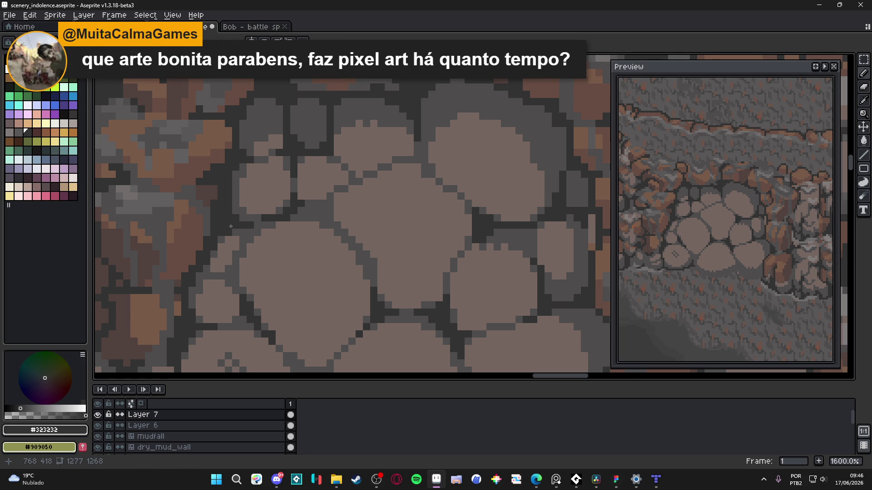
# Step: Save scenery_indolence.aseprite with Ctrl+S
pyautogui.moveTo(230, 227); pyautogui.dragTo(240, 225)
pyautogui.hotkey('ctrl', 's')
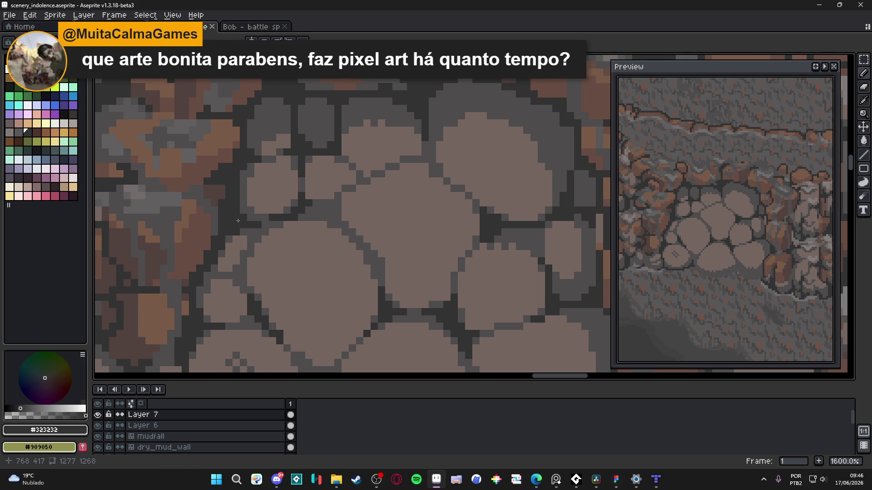
pyautogui.scroll(-3, 238, 220)
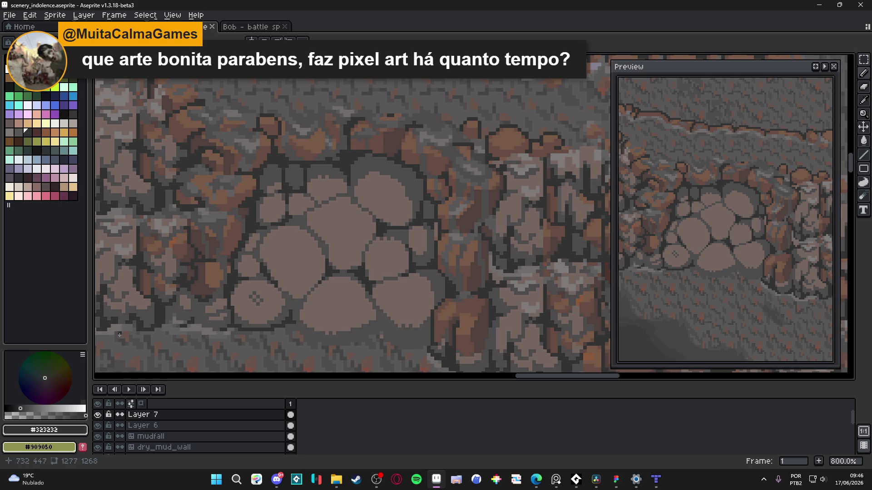
pyautogui.scroll(-2, 332, 251)
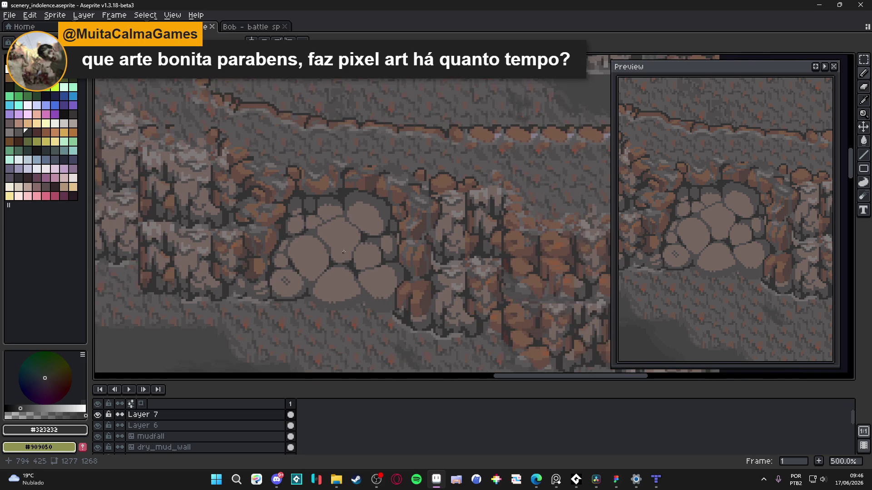
pyautogui.hotkey('ctrl', 's')
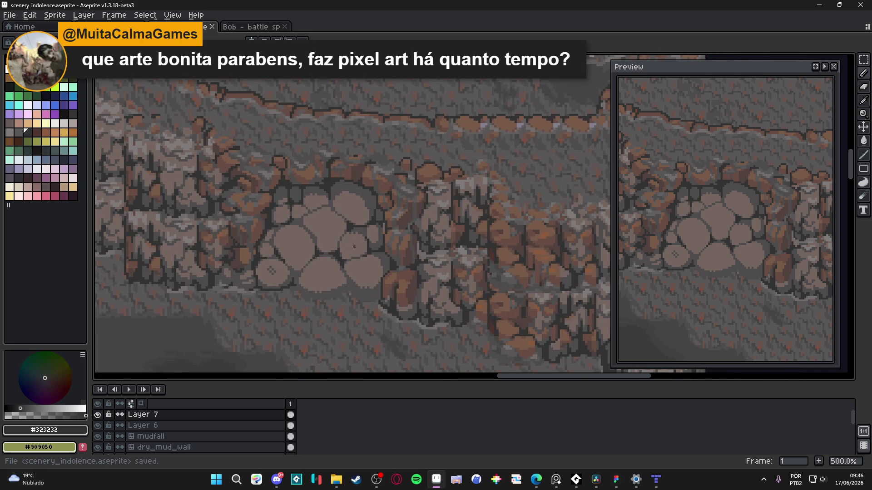
pyautogui.scroll(4, 354, 246)
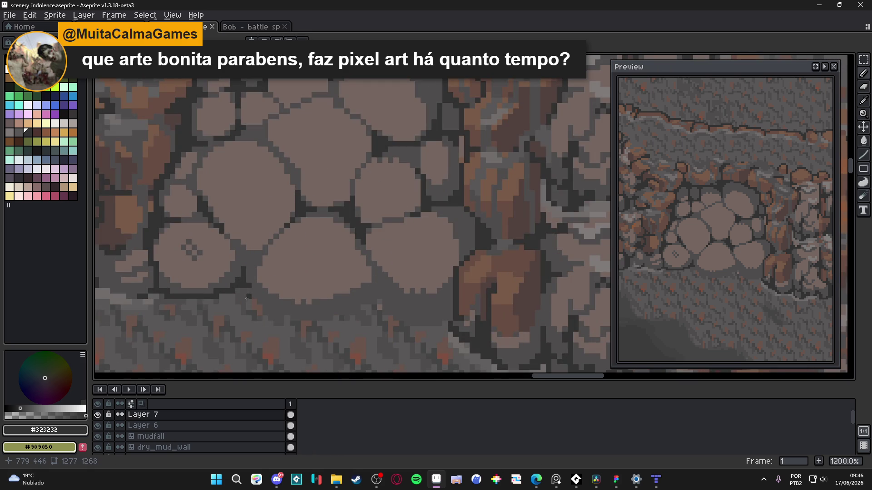
pyautogui.scroll(1, 247, 300)
# Step: Draw a dark #323232 outline along the bottom-middle cobblestone's lower edge
pyautogui.click(251, 290)
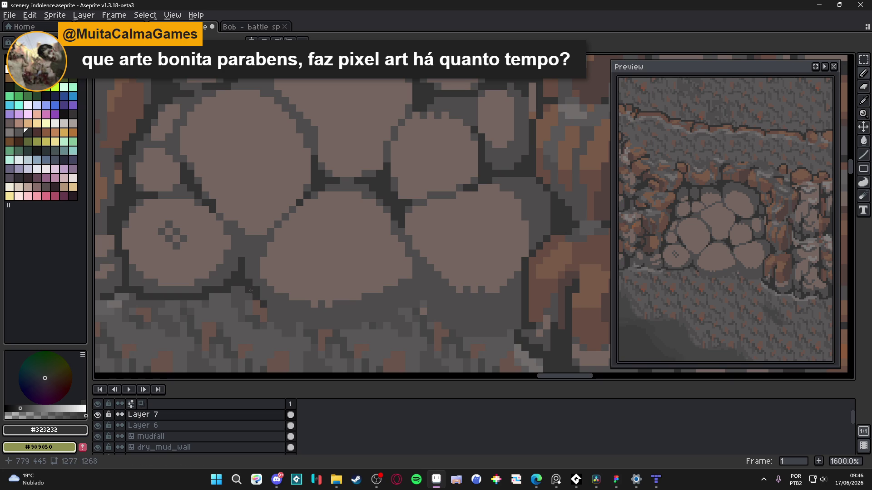
pyautogui.moveTo(273, 311)
pyautogui.mouseDown()
pyautogui.moveTo(302, 326)
pyautogui.moveTo(368, 326)
pyautogui.moveTo(415, 300)
pyautogui.moveTo(415, 279)
pyautogui.moveTo(412, 294)
pyautogui.mouseUp()
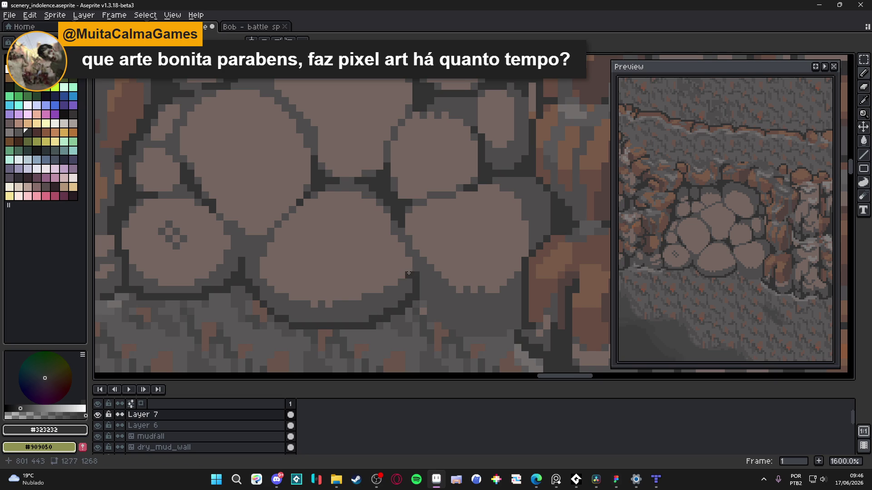
pyautogui.moveTo(427, 300)
pyautogui.mouseDown()
pyautogui.moveTo(440, 322)
pyautogui.moveTo(466, 334)
pyautogui.moveTo(506, 333)
pyautogui.moveTo(517, 319)
pyautogui.moveTo(459, 324)
pyautogui.mouseUp()
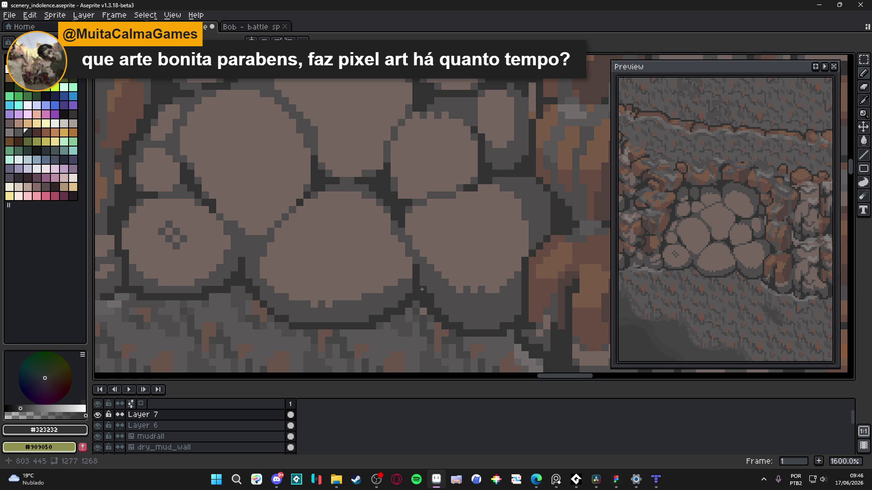
pyautogui.scroll(-4, 409, 256)
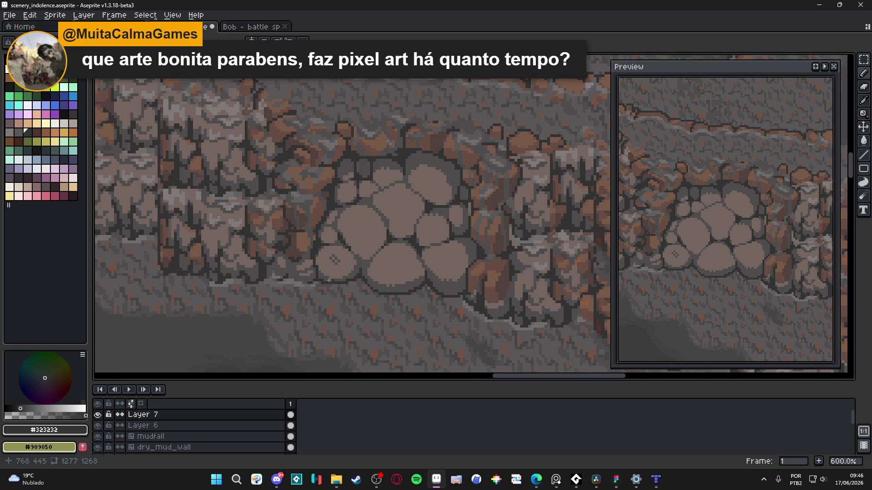
# Step: Fill the missing crack pixels between the lower-left stones with dark #323232
pyautogui.scroll(4, 332, 280)
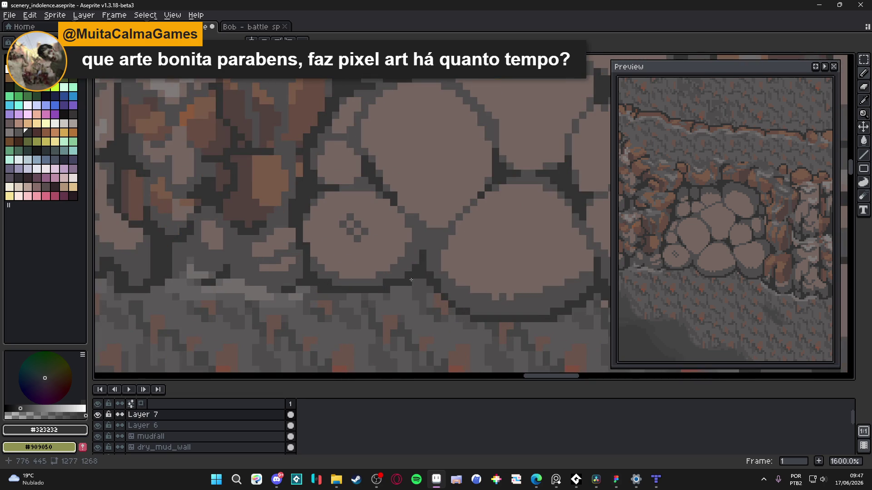
pyautogui.scroll(1, 421, 252)
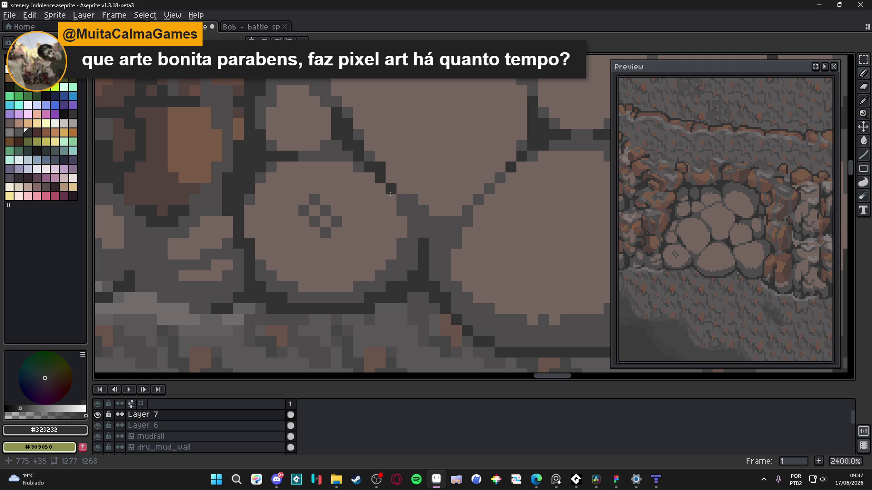
pyautogui.click(410, 216)
pyautogui.keyDown('alt'); pyautogui.click(412, 207); pyautogui.keyUp('alt')
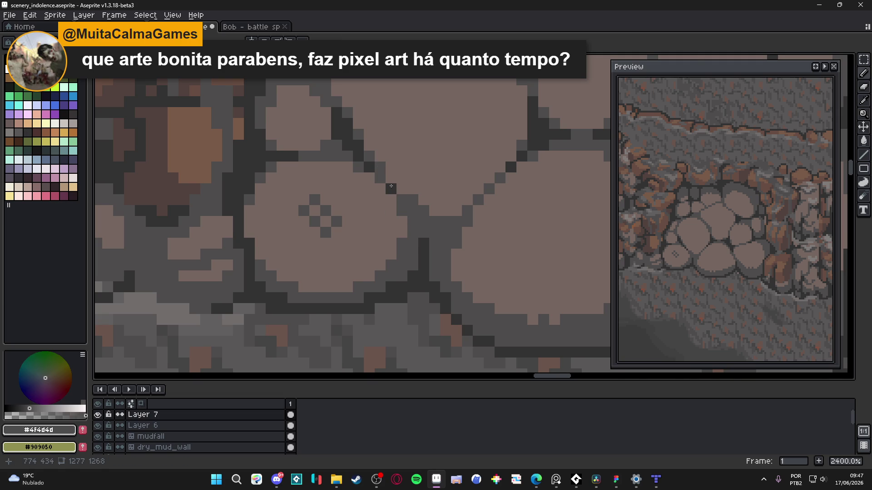
pyautogui.scroll(-4, 382, 198)
pyautogui.scroll(4, 382, 199)
pyautogui.keyDown('alt'); pyautogui.click(391, 182); pyautogui.keyUp('alt')
pyautogui.click(374, 187)
pyautogui.click(363, 188)
# Step: Eyedrop the mid-grey #4f4d4d as the active colour and review the patch
pyautogui.scroll(-5, 391, 206)
pyautogui.hscroll(1, 392, 208)
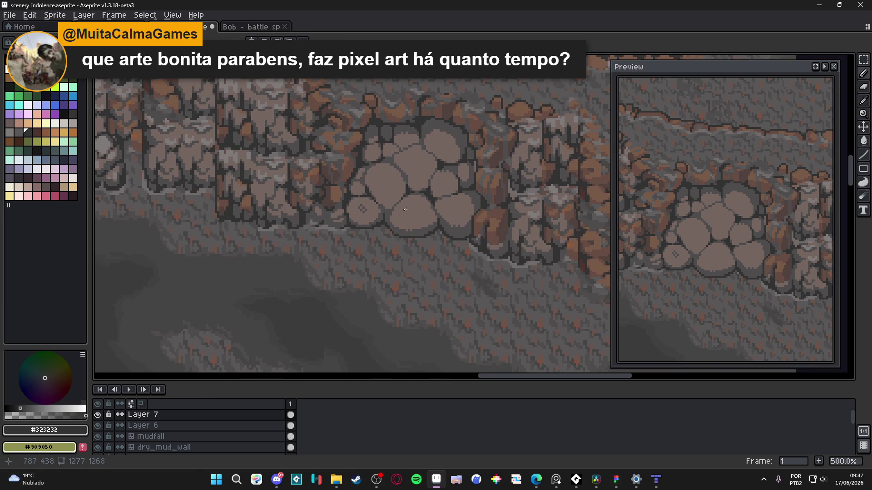
pyautogui.scroll(4, 405, 209)
pyautogui.keyDown('alt'); pyautogui.click(472, 210); pyautogui.keyUp('alt')
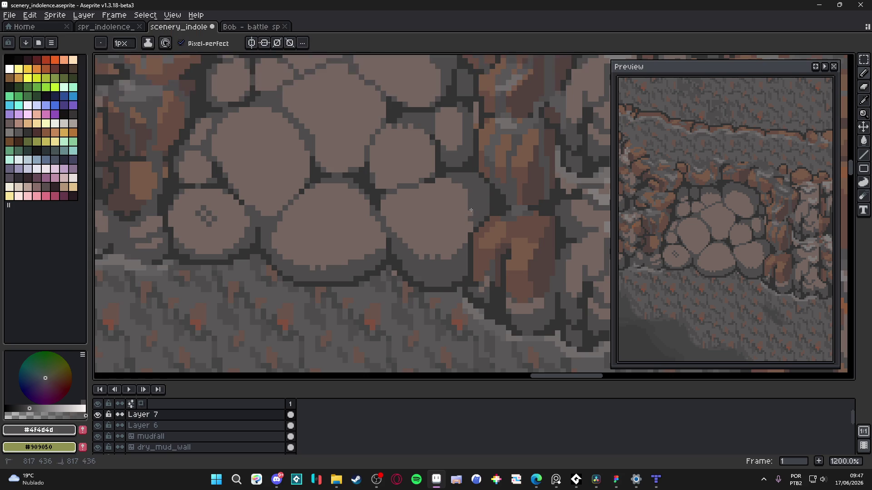
pyautogui.scroll(-2, 471, 211)
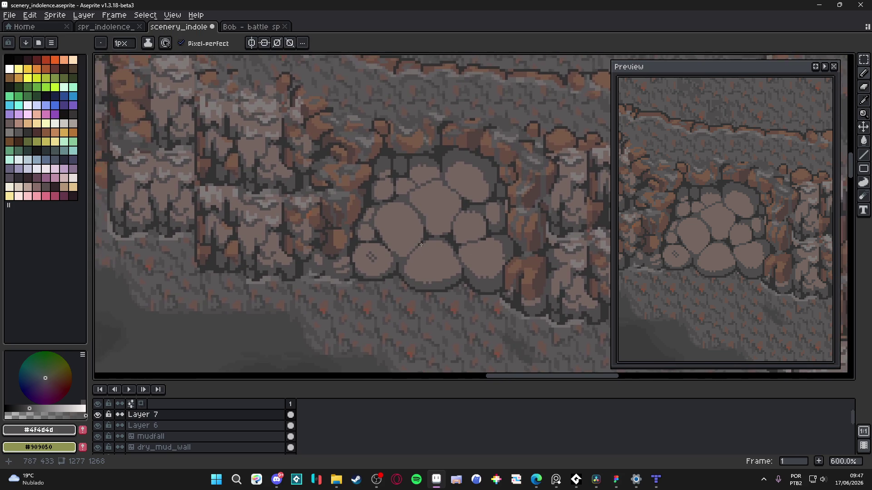
pyautogui.scroll(-4, 420, 244)
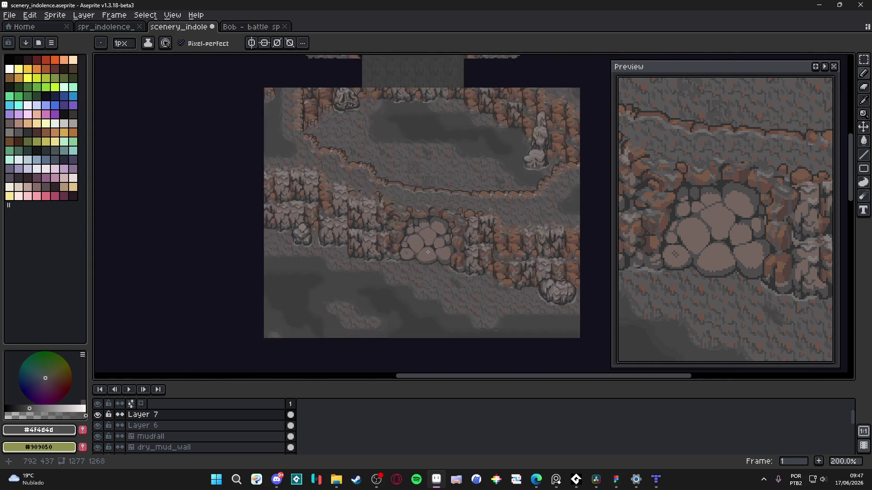
pyautogui.scroll(3, 428, 252)
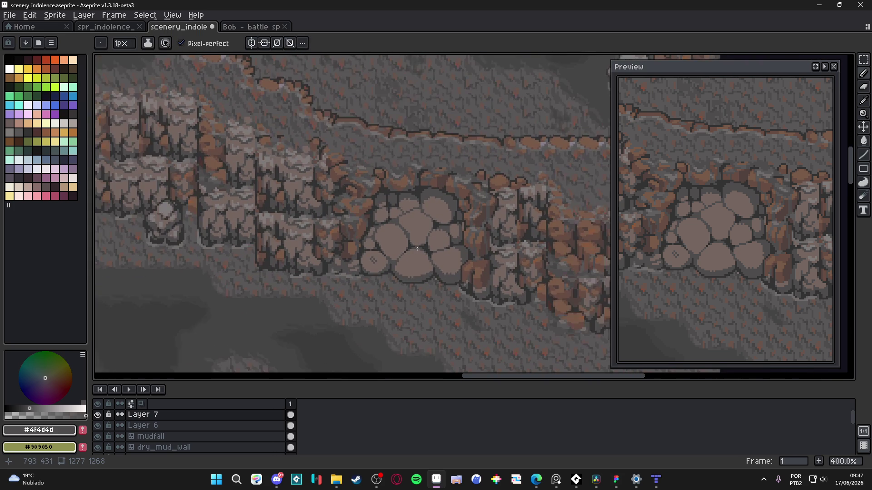
pyautogui.scroll(1, 415, 247)
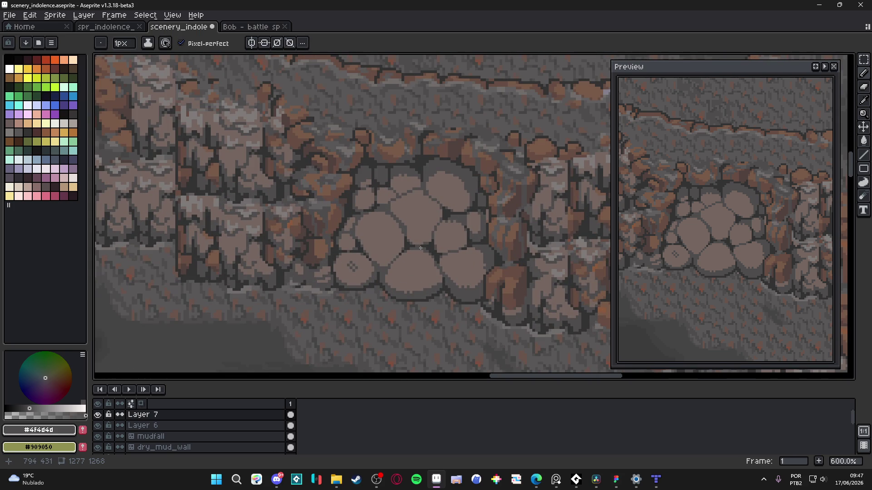
pyautogui.scroll(-1, 421, 248)
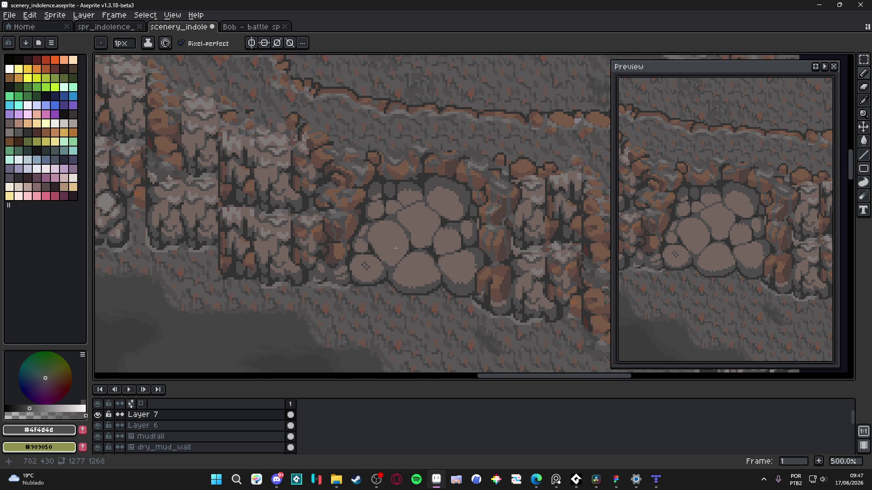
pyautogui.scroll(4, 395, 255)
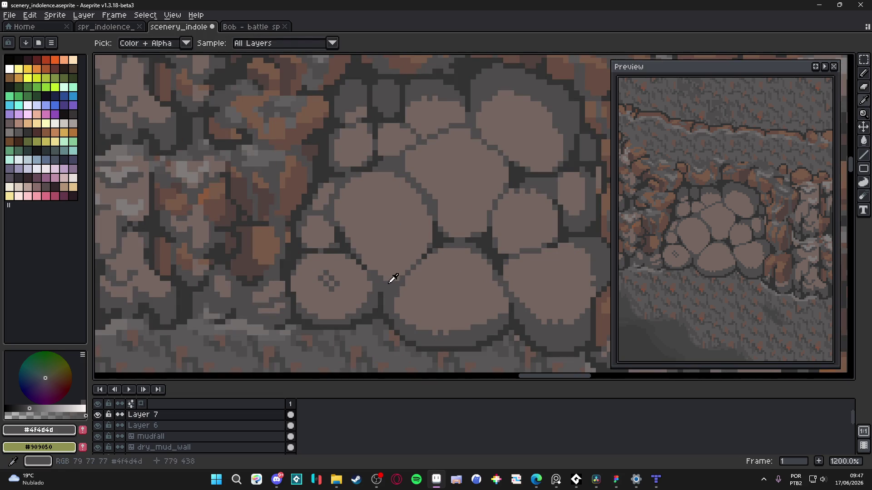
# Step: Draw a dark crack across the large left stone and a mid-grey edge for a new small rock
pyautogui.moveTo(348, 228); pyautogui.dragTo(387, 247)
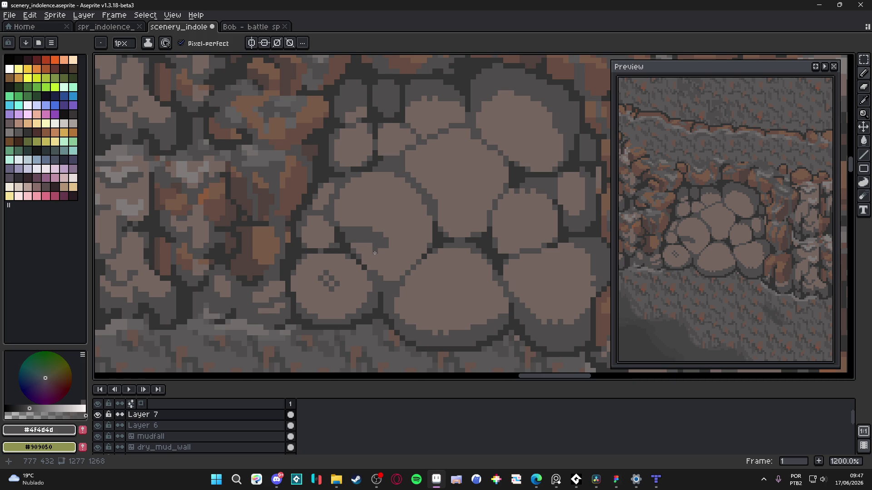
pyautogui.moveTo(375, 248); pyautogui.dragTo(357, 244)
pyautogui.moveTo(385, 242)
pyautogui.mouseDown()
pyautogui.moveTo(407, 272)
pyautogui.moveTo(391, 275)
pyautogui.moveTo(413, 260)
pyautogui.mouseUp()
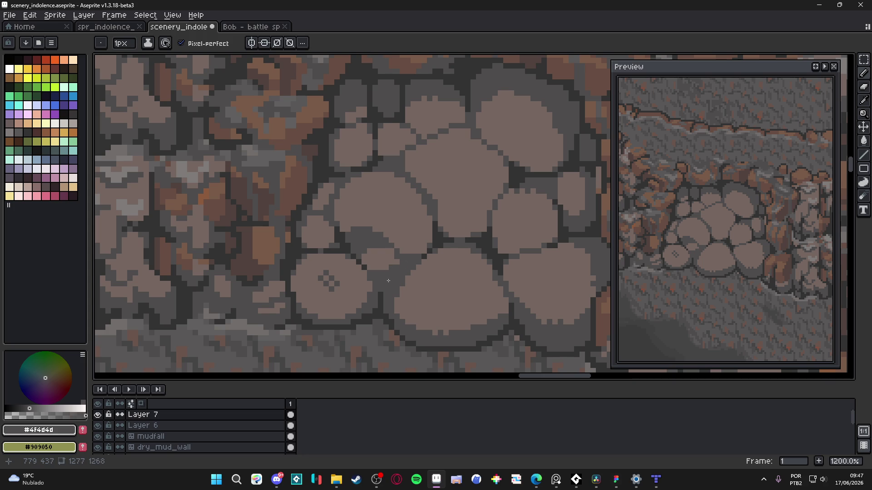
pyautogui.scroll(1, 373, 269)
pyautogui.keyDown('alt'); pyautogui.click(352, 245); pyautogui.keyUp('alt')
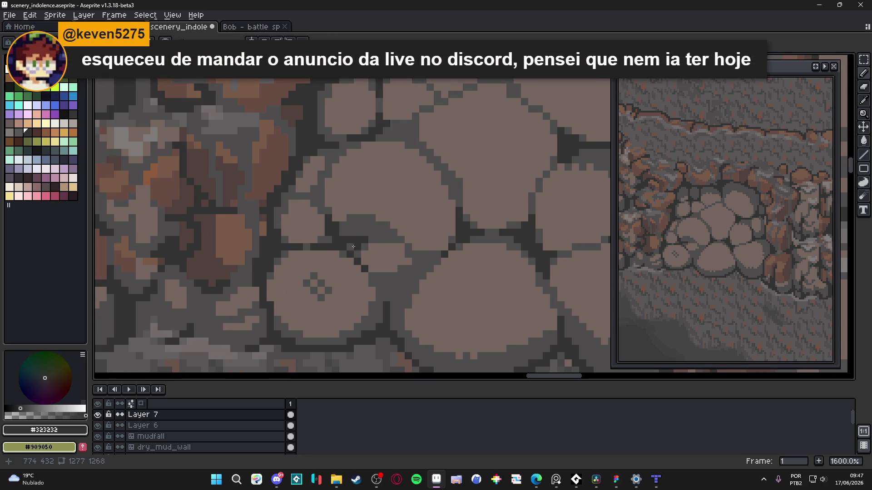
pyautogui.click(362, 244)
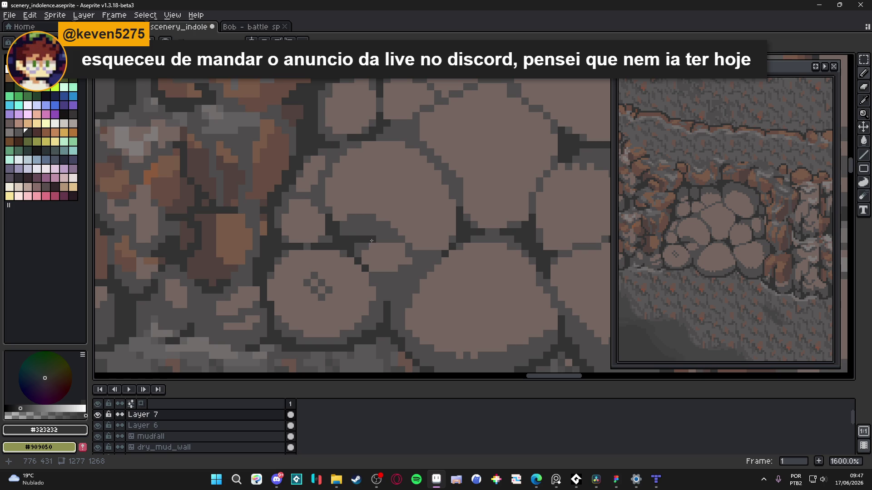
# Step: Paint dark pixels along the cracks beside and between the stones
pyautogui.scroll(-1, 409, 261)
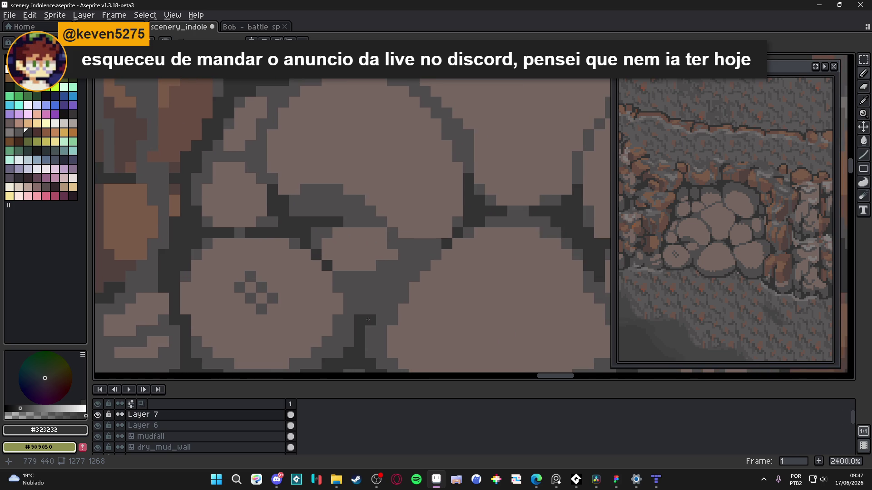
pyautogui.scroll(-1, 369, 329)
pyautogui.scroll(3, 365, 313)
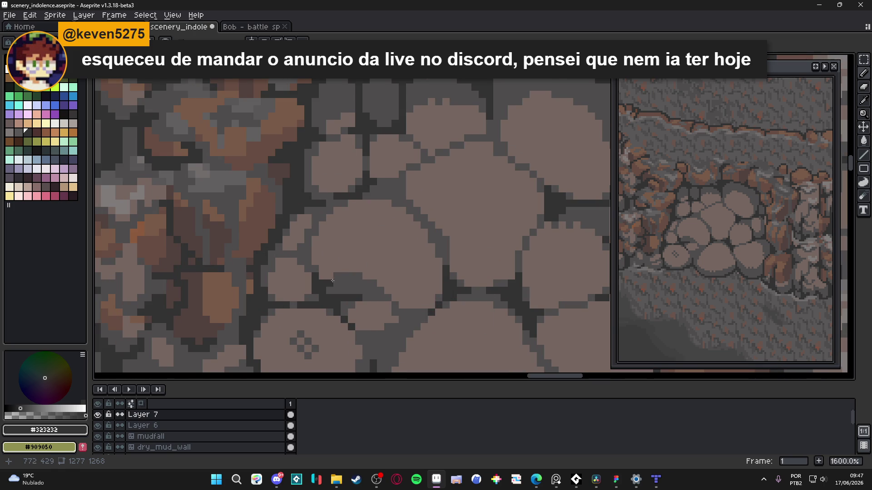
pyautogui.keyDown('alt'); pyautogui.click(331, 277); pyautogui.keyUp('alt')
pyautogui.keyDown('alt'); pyautogui.click(318, 273); pyautogui.keyUp('alt')
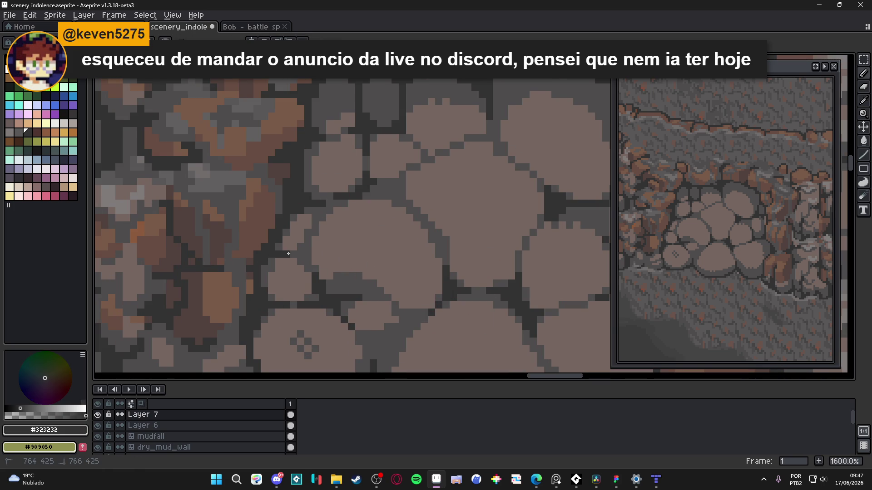
pyautogui.hotkey('alt', 'Tab')
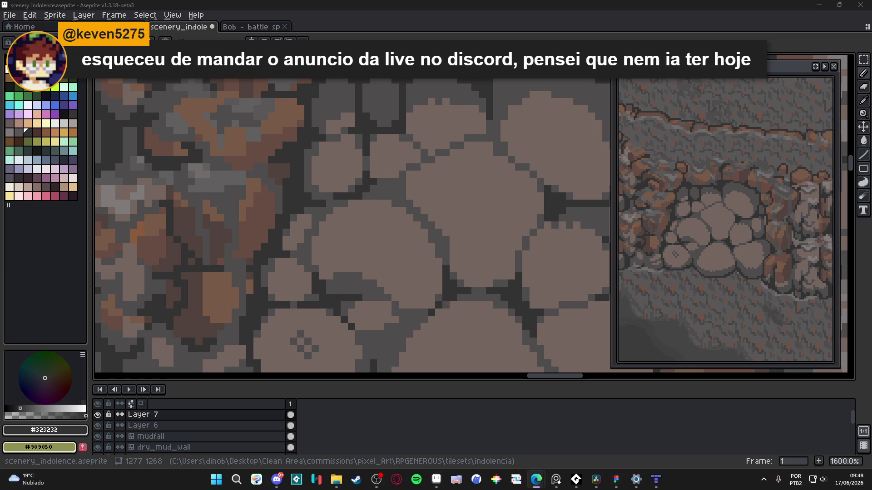
pyautogui.scroll(-3, 339, 216)
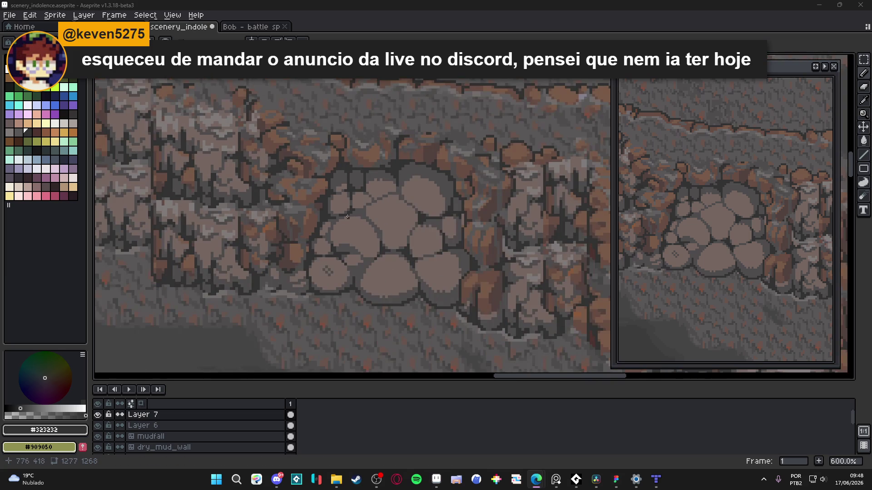
pyautogui.scroll(5, 339, 216)
pyautogui.scroll(1, 339, 216)
pyautogui.click(323, 233)
pyautogui.click(319, 223)
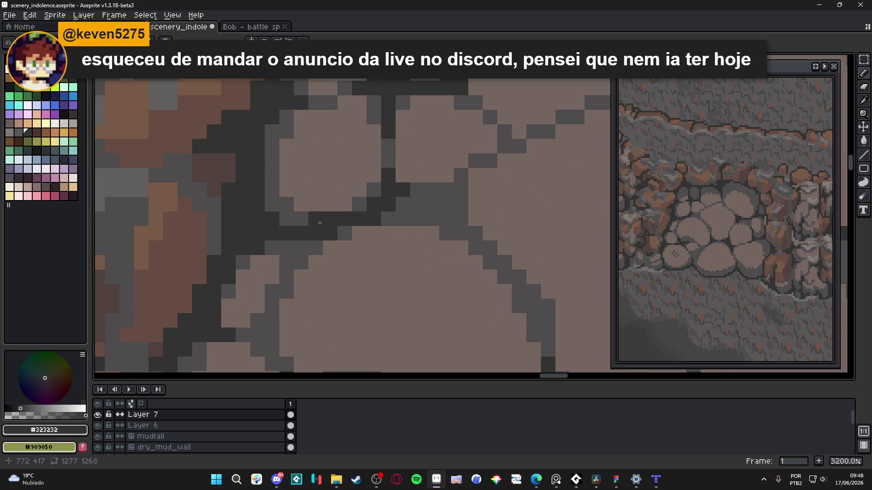
pyautogui.scroll(-4, 328, 223)
pyautogui.scroll(4, 313, 219)
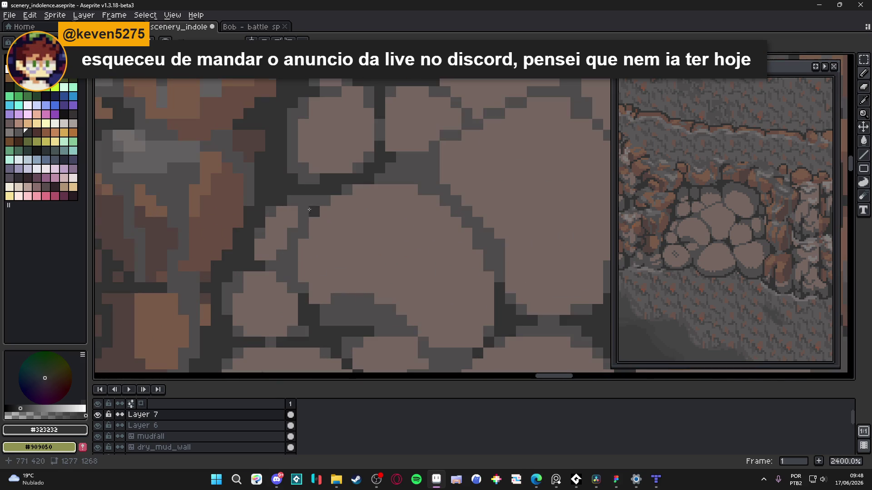
pyautogui.click(303, 223)
pyautogui.click(292, 200)
pyautogui.click(271, 266)
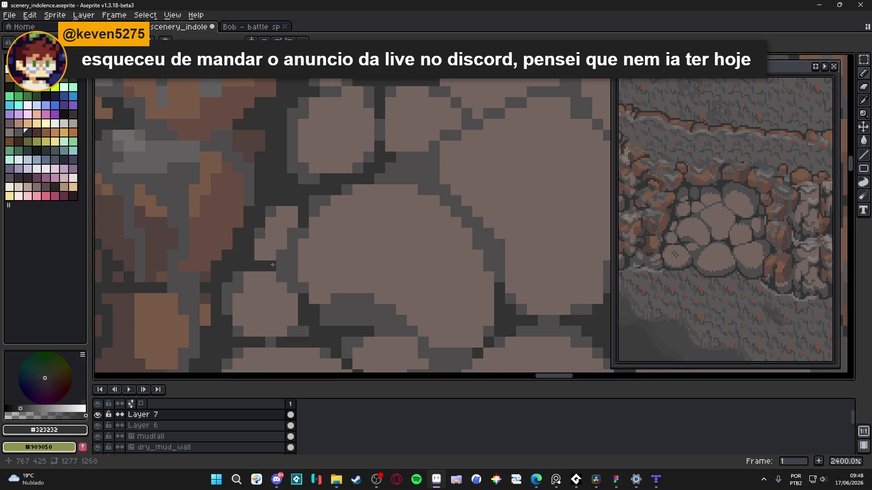
# Step: Add a short dark vertical line between the right-hand stones and save the file
pyautogui.keyDown('alt'); pyautogui.click(277, 261); pyautogui.keyUp('alt')
pyautogui.scroll(-6, 363, 259)
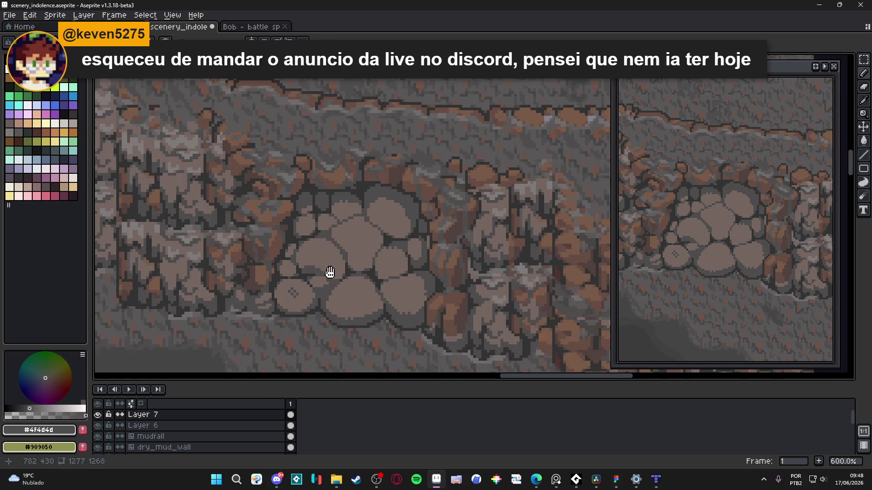
pyautogui.scroll(4, 418, 212)
pyautogui.keyDown('alt'); pyautogui.click(411, 214); pyautogui.keyUp('alt')
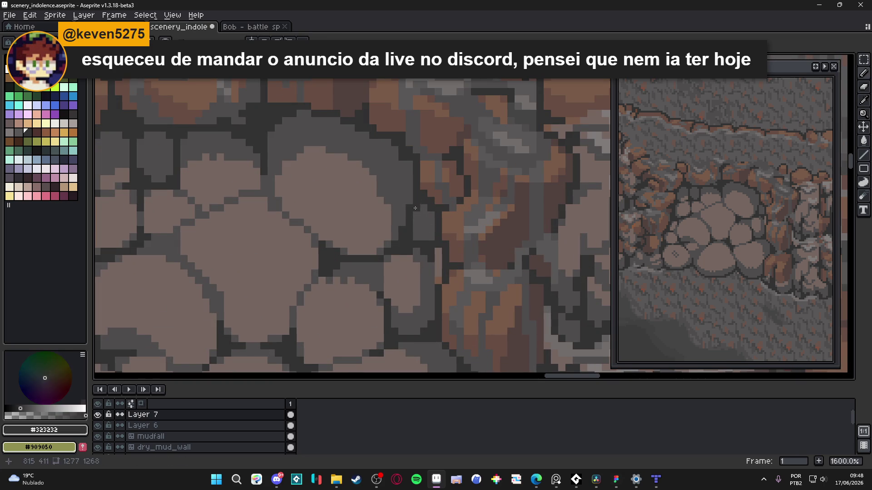
pyautogui.scroll(-4, 432, 239)
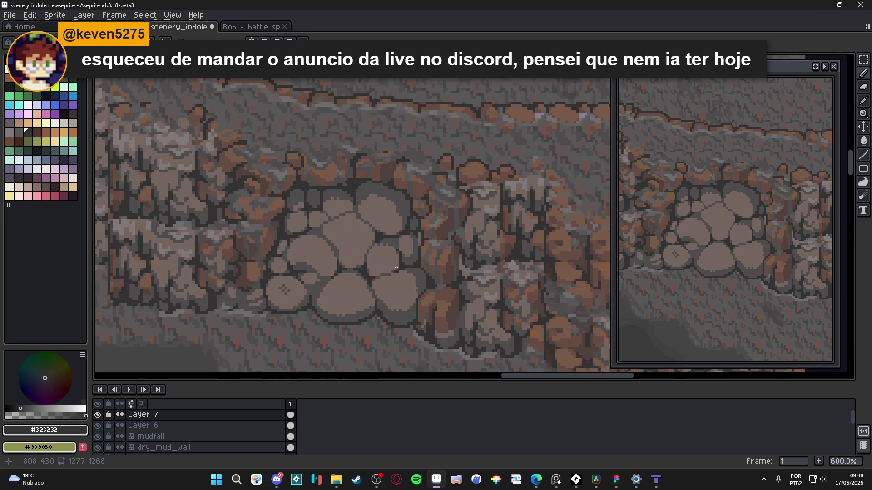
pyautogui.scroll(4, 421, 246)
pyautogui.click(421, 245)
pyautogui.moveTo(421, 245); pyautogui.dragTo(419, 218)
pyautogui.scroll(-4, 416, 263)
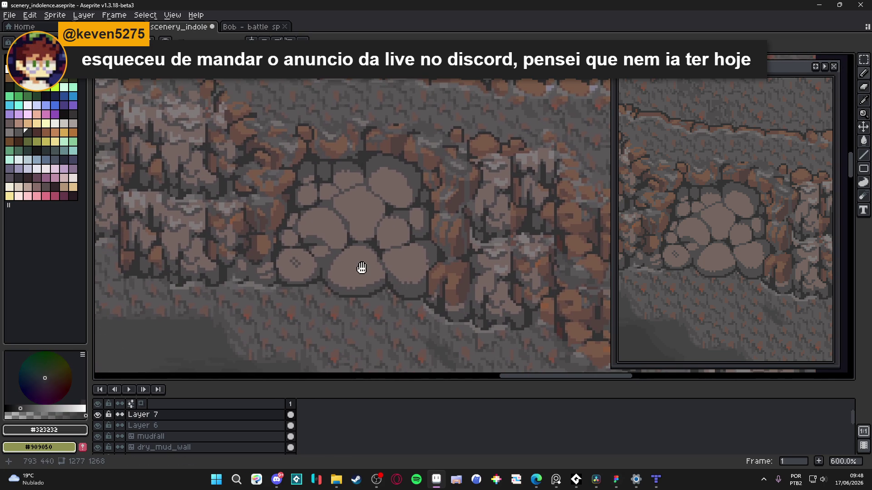
pyautogui.scroll(2, 392, 293)
pyautogui.scroll(-3, 390, 262)
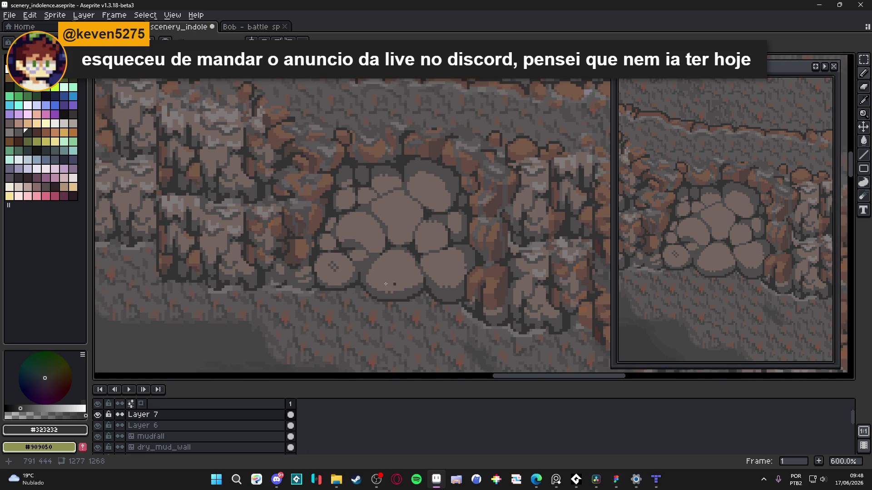
pyautogui.hotkey('ctrl', 's')
# Step: Pick mid-grey #4f4d4d from the stones and undo the last pencil stroke
pyautogui.scroll(2, 480, 225)
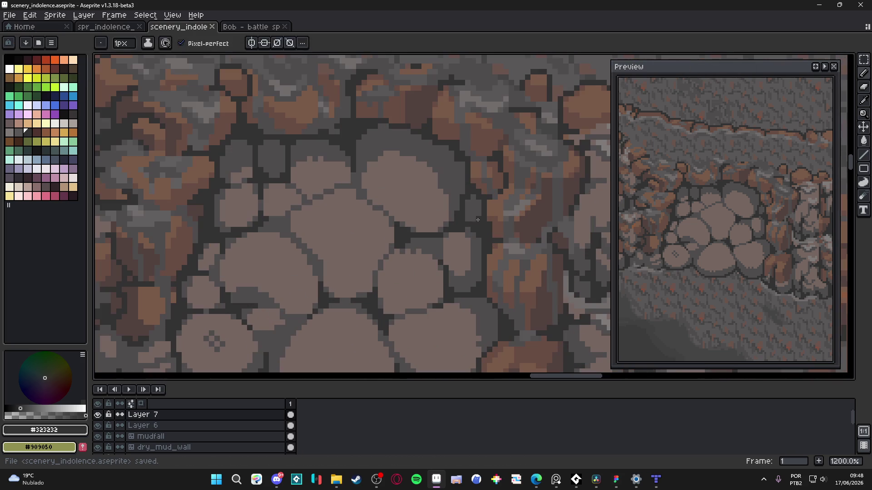
pyautogui.scroll(3, 465, 210)
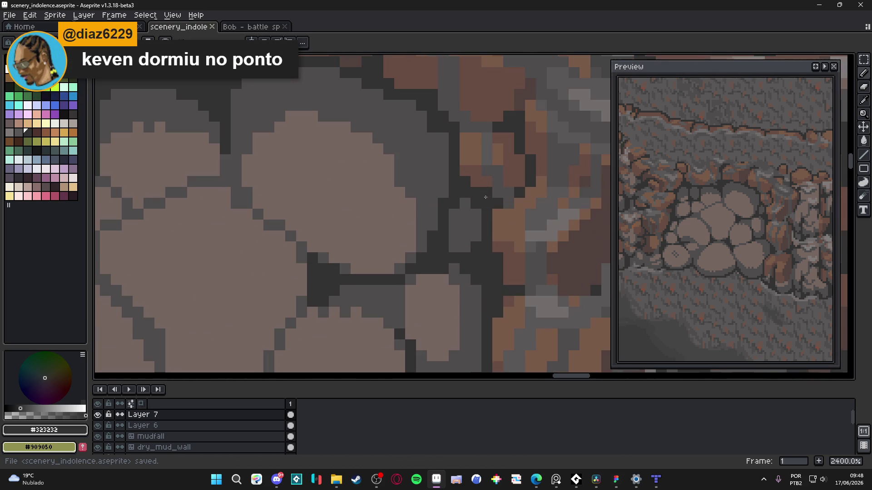
pyautogui.moveTo(468, 249); pyautogui.dragTo(472, 247)
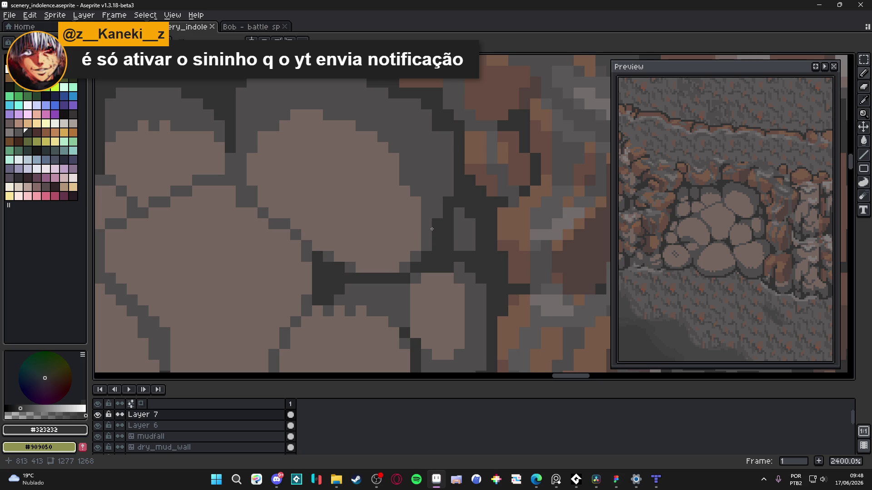
pyautogui.hotkey('alt', 'Tab')
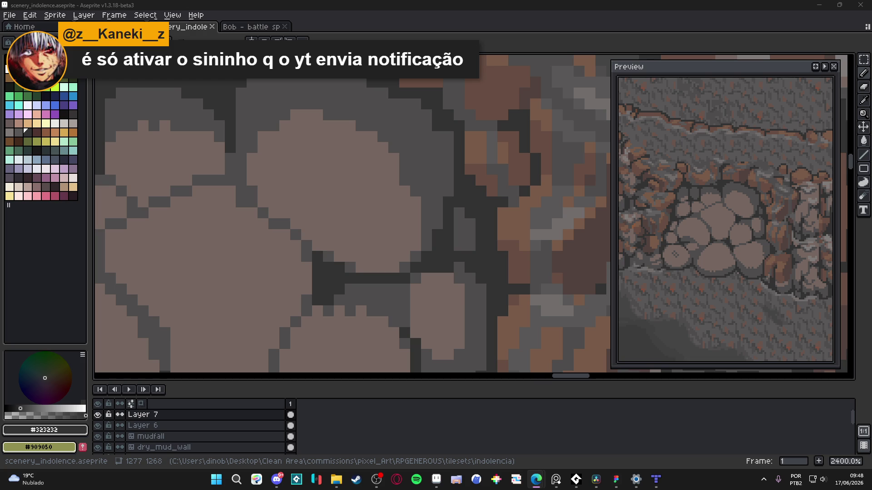
pyautogui.moveTo(309, 248); pyautogui.dragTo(375, 248)
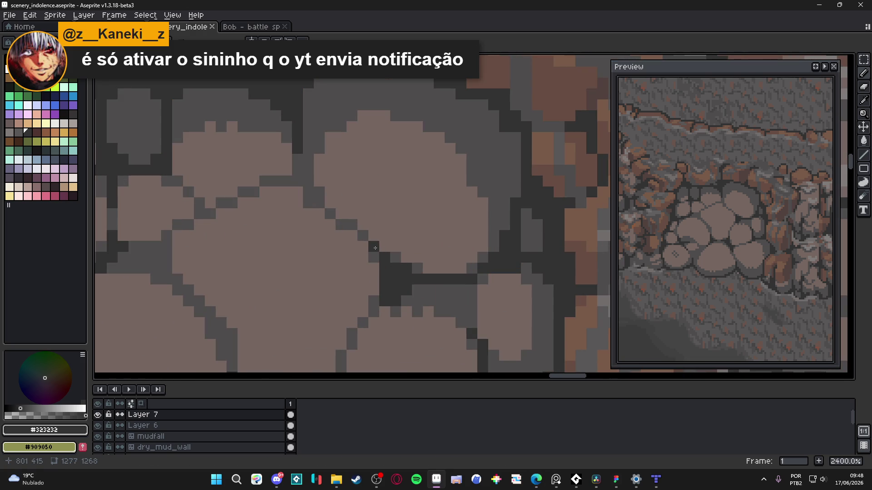
pyautogui.scroll(-5, 375, 248)
pyautogui.scroll(3, 400, 249)
pyautogui.keyDown('alt'); pyautogui.click(401, 250); pyautogui.keyUp('alt')
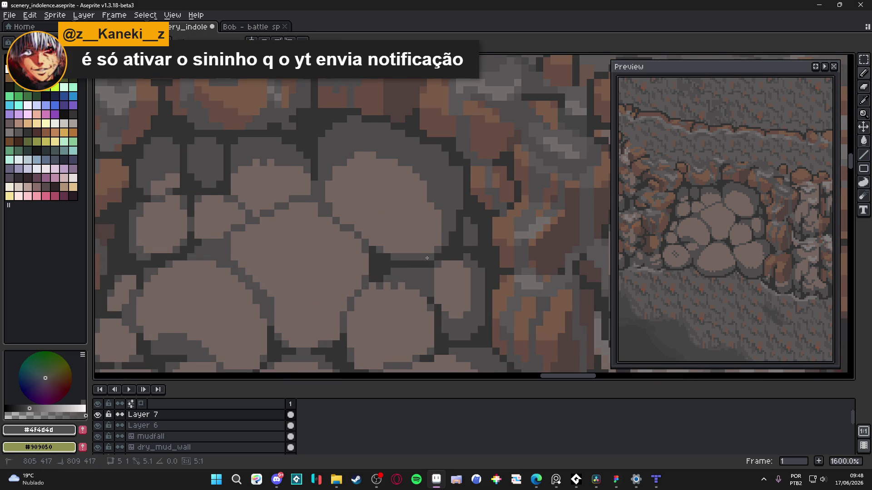
pyautogui.scroll(1, 425, 258)
pyautogui.scroll(-3, 424, 255)
pyautogui.scroll(1, 424, 254)
pyautogui.hotkey('ctrl', 'z')
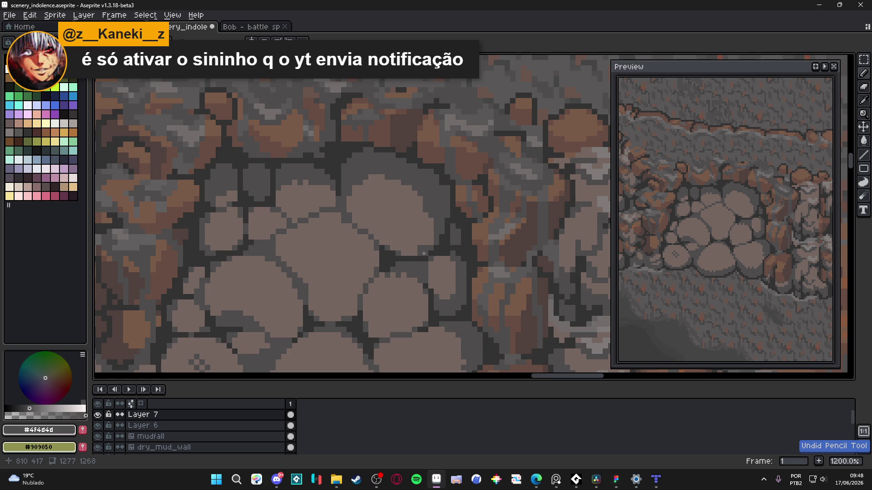
# Step: Paint a grey strip along the stones' lower edge and dark pixels just above the ledge
pyautogui.scroll(4, 423, 254)
pyautogui.moveTo(406, 252); pyautogui.dragTo(346, 239)
pyautogui.moveTo(443, 227); pyautogui.dragTo(408, 227)
pyautogui.scroll(-3, 377, 229)
pyautogui.scroll(2, 367, 228)
pyautogui.click(373, 229)
pyautogui.scroll(-4, 424, 249)
pyautogui.scroll(3, 418, 247)
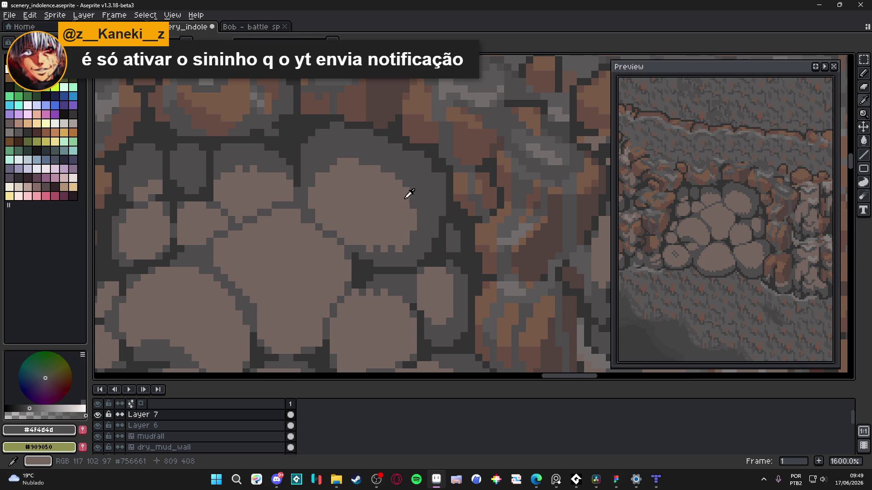
# Step: Set dark #323232 back as the drawing colour and save scenery_indolence.aseprite
pyautogui.keyDown('alt'); pyautogui.click(413, 202); pyautogui.keyUp('alt')
pyautogui.scroll(-6, 426, 208)
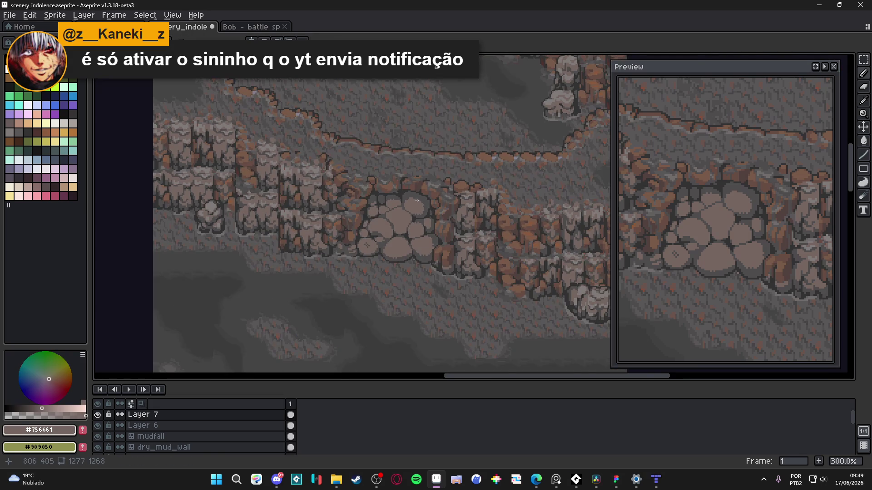
pyautogui.scroll(7, 420, 201)
pyautogui.keyDown('alt'); pyautogui.click(391, 193); pyautogui.keyUp('alt')
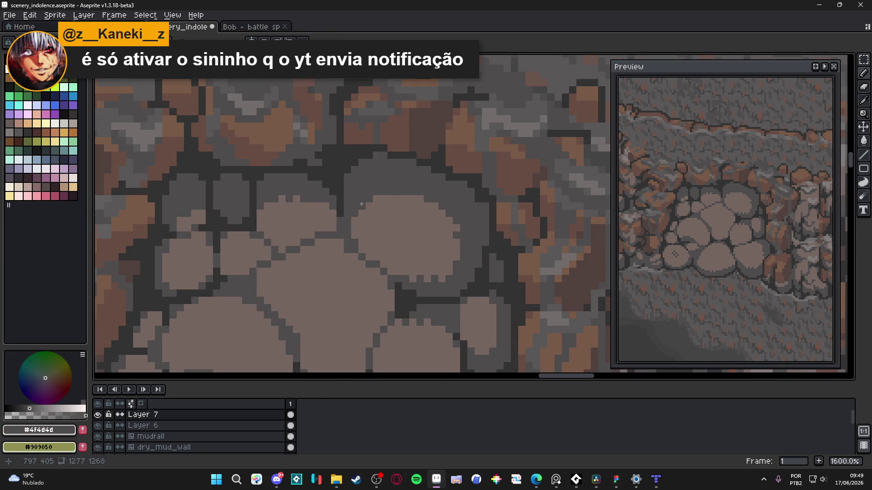
pyautogui.keyDown('alt'); pyautogui.click(344, 172); pyautogui.keyUp('alt')
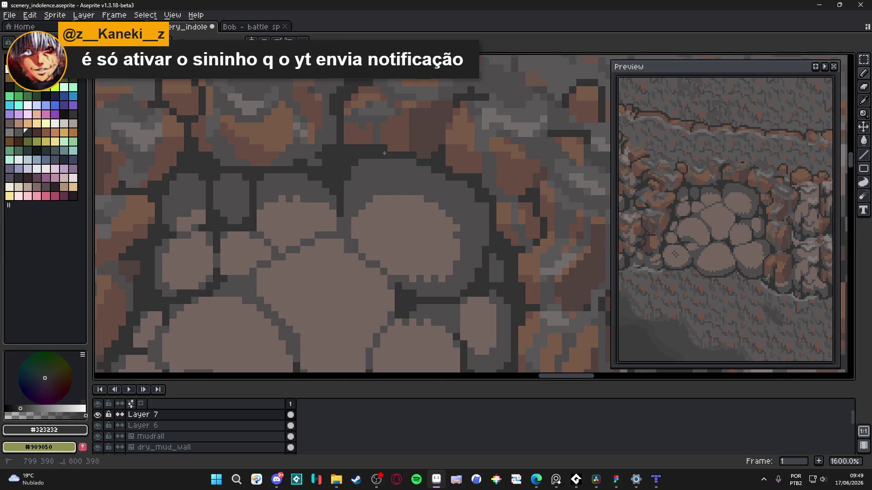
pyautogui.scroll(-4, 468, 204)
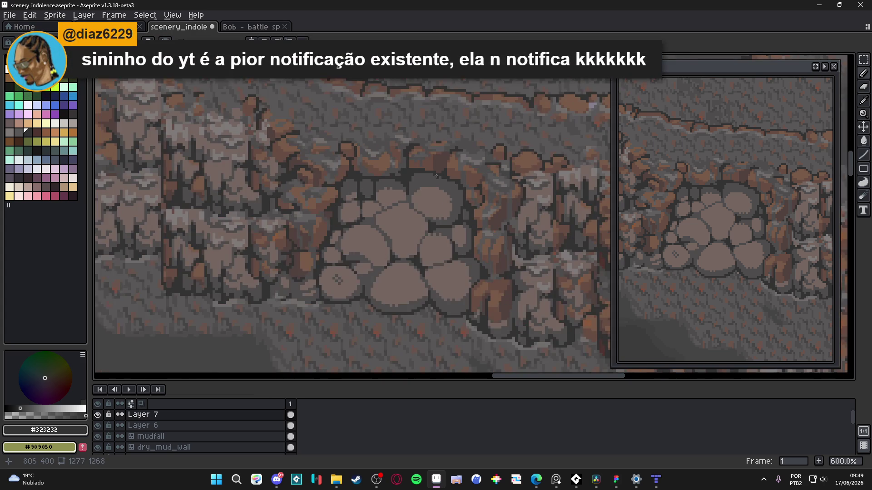
pyautogui.scroll(4, 443, 192)
pyautogui.scroll(-4, 417, 214)
pyautogui.scroll(2, 417, 213)
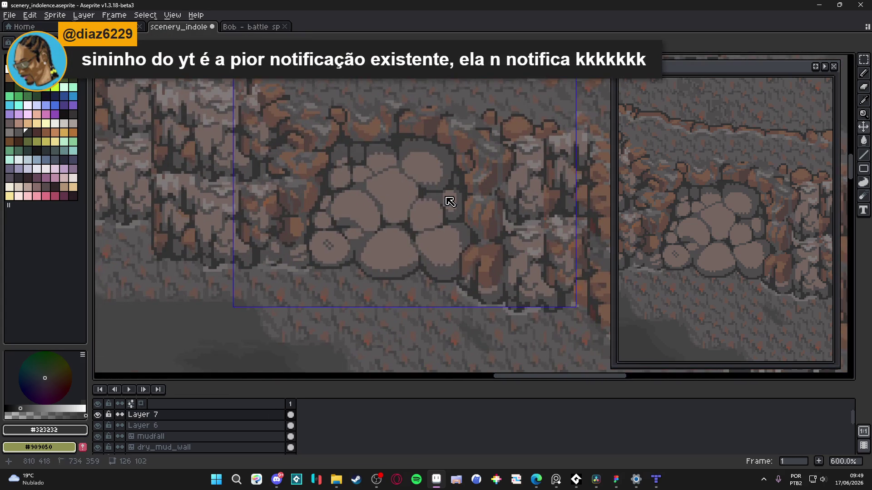
pyautogui.hotkey('ctrl', 's')
pyautogui.scroll(-3, 443, 194)
pyautogui.scroll(2, 409, 208)
pyautogui.scroll(-2, 409, 209)
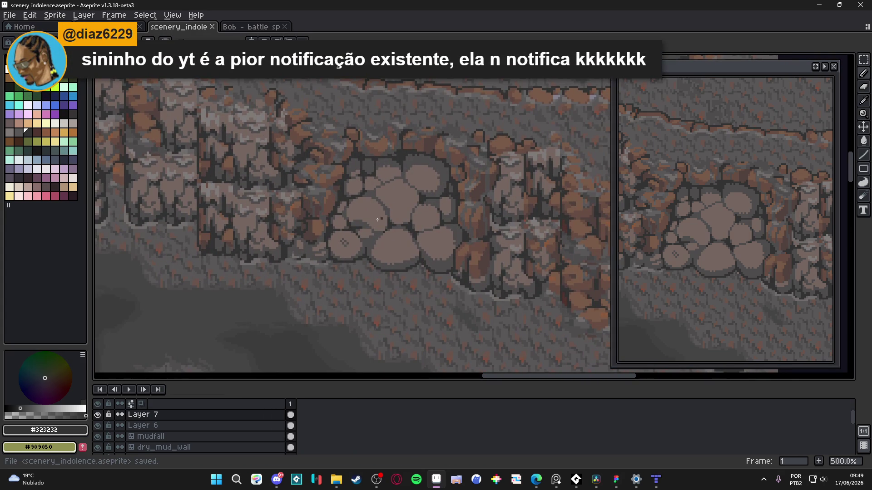
pyautogui.scroll(-1, 362, 234)
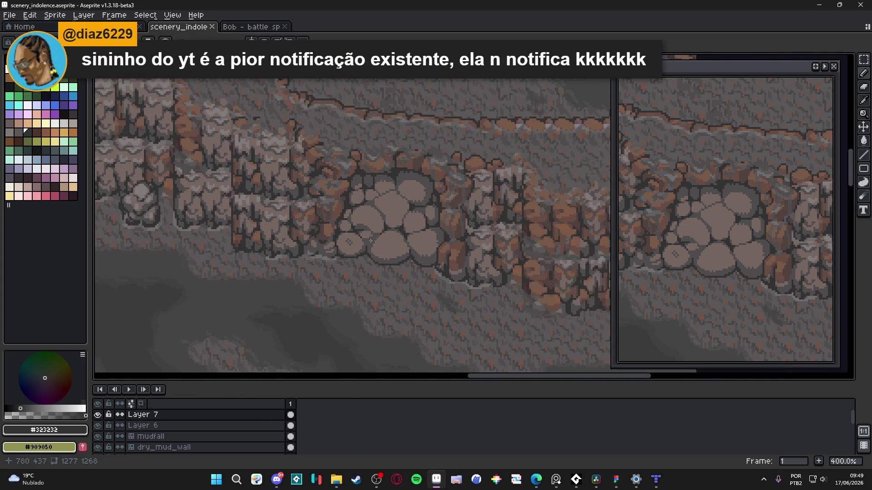
pyautogui.scroll(-1, 370, 241)
pyautogui.hotkey('ctrl', 's')
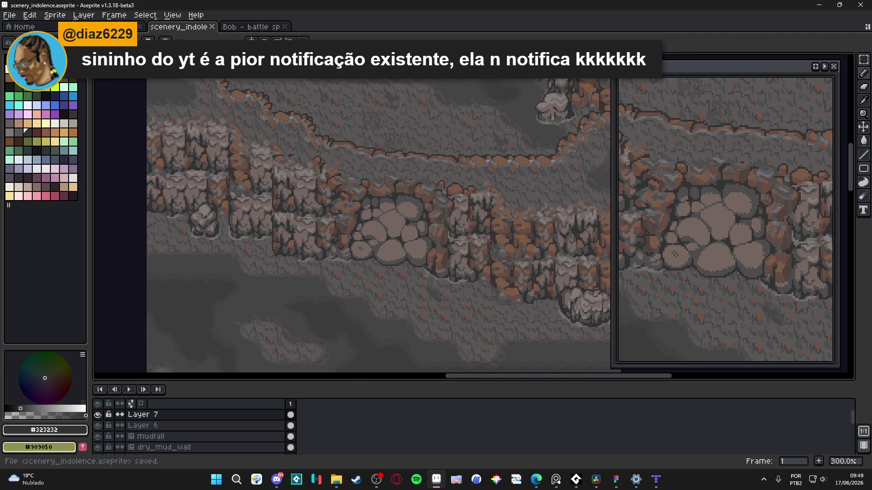
pyautogui.scroll(9, 418, 276)
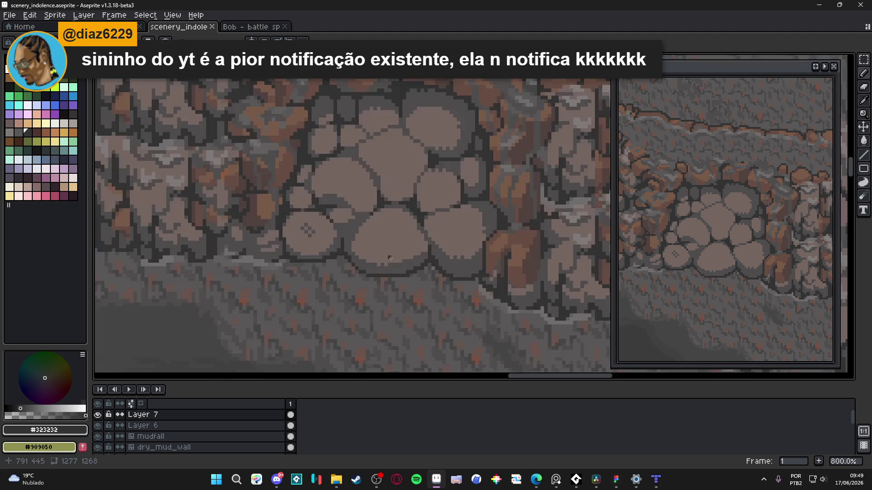
# Step: Extend the dark #323232 crack line upward and around the dark block, pixel by pixel
pyautogui.click(331, 213)
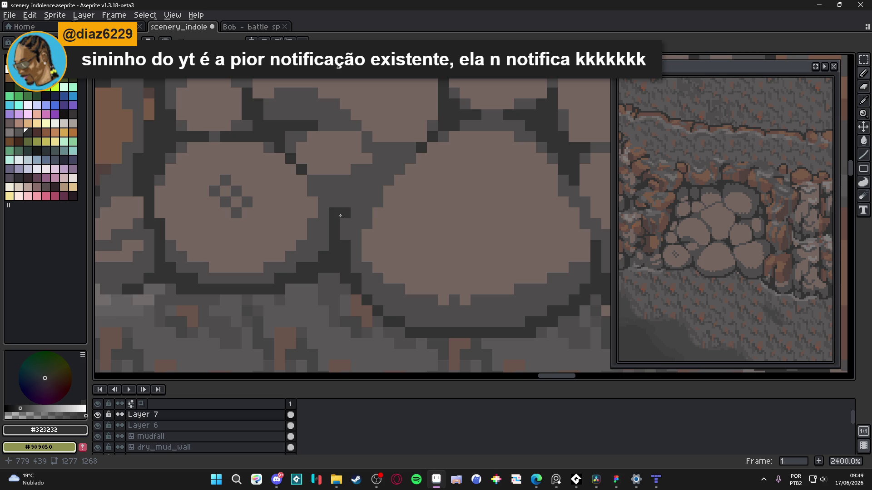
pyautogui.click(344, 203)
pyautogui.click(336, 195)
pyautogui.click(324, 194)
pyautogui.click(355, 191)
pyautogui.click(367, 180)
pyautogui.click(356, 179)
pyautogui.click(345, 181)
pyautogui.click(378, 169)
pyautogui.click(366, 169)
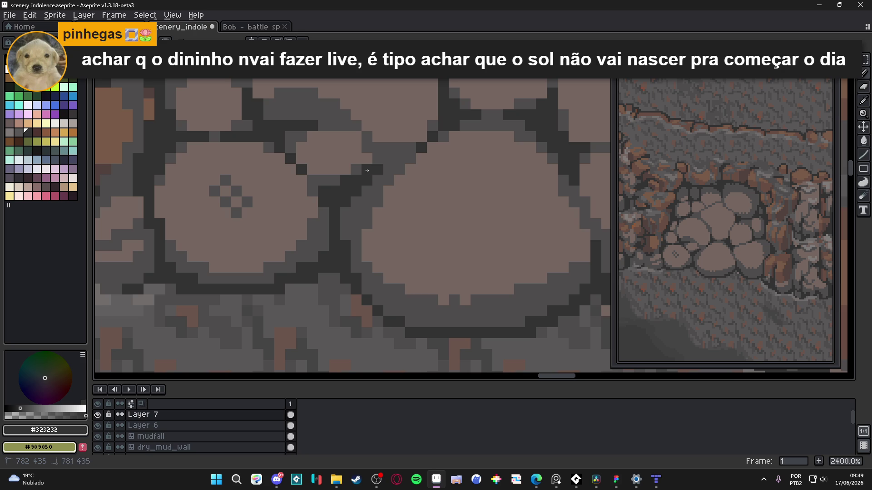
pyautogui.scroll(-3, 316, 180)
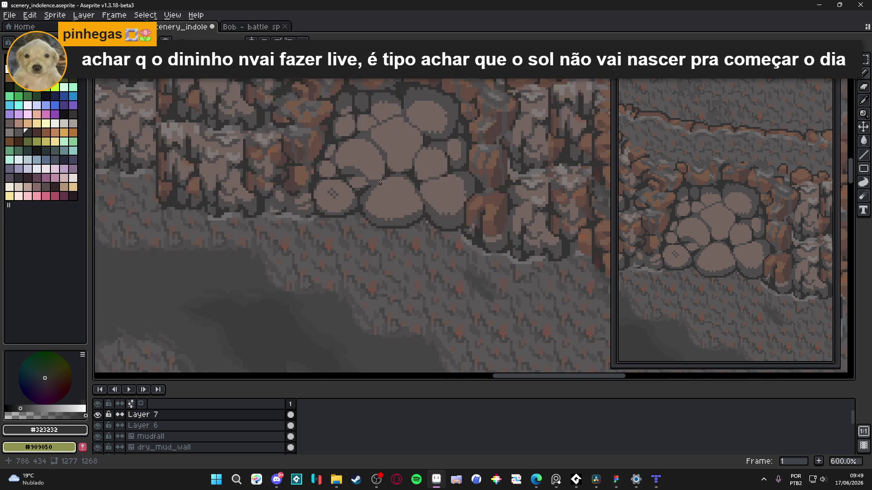
pyautogui.scroll(3, 362, 194)
# Step: Ring the small stone with dark pixels and repaint one crack pixel mid-grey #4f4d4d
pyautogui.keyDown('alt'); pyautogui.click(360, 181); pyautogui.keyUp('alt')
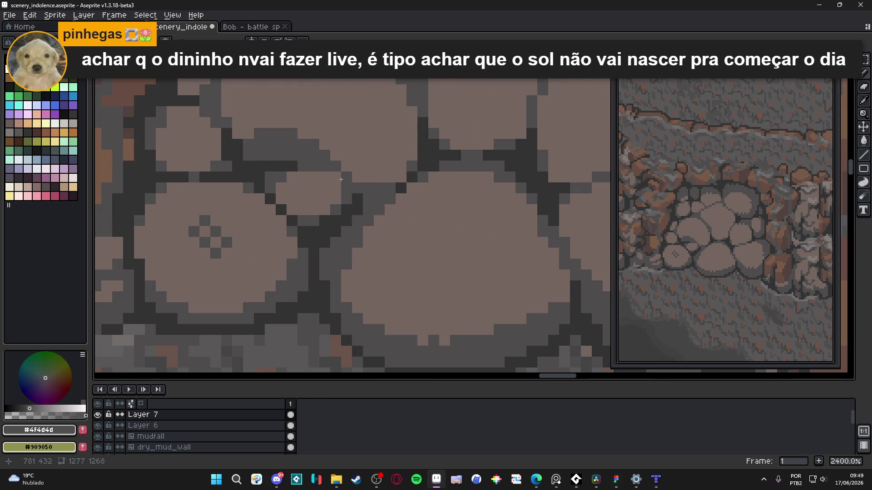
pyautogui.keyDown('alt'); pyautogui.click(349, 194); pyautogui.keyUp('alt')
pyautogui.click(358, 188)
pyautogui.click(346, 188)
pyautogui.click(346, 177)
pyautogui.keyDown('alt'); pyautogui.click(372, 196); pyautogui.keyUp('alt')
pyautogui.click(357, 192)
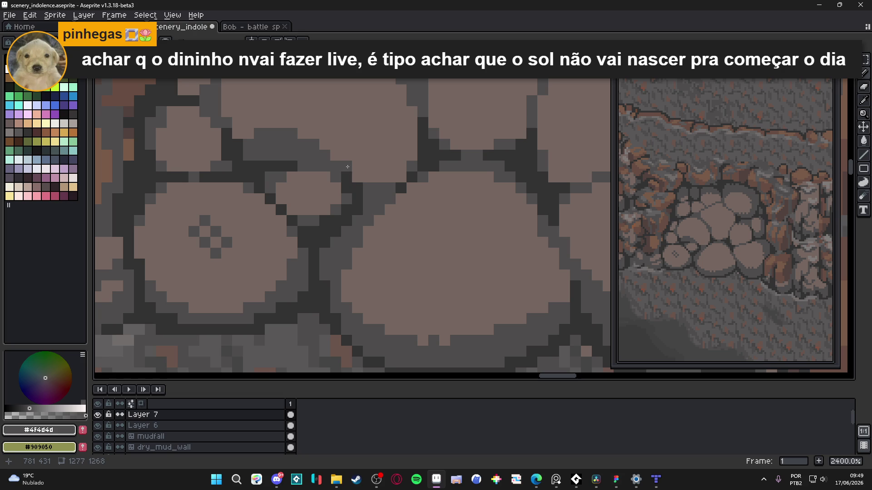
pyautogui.scroll(-2, 363, 185)
pyautogui.keyDown('alt'); pyautogui.click(364, 191); pyautogui.keyUp('alt')
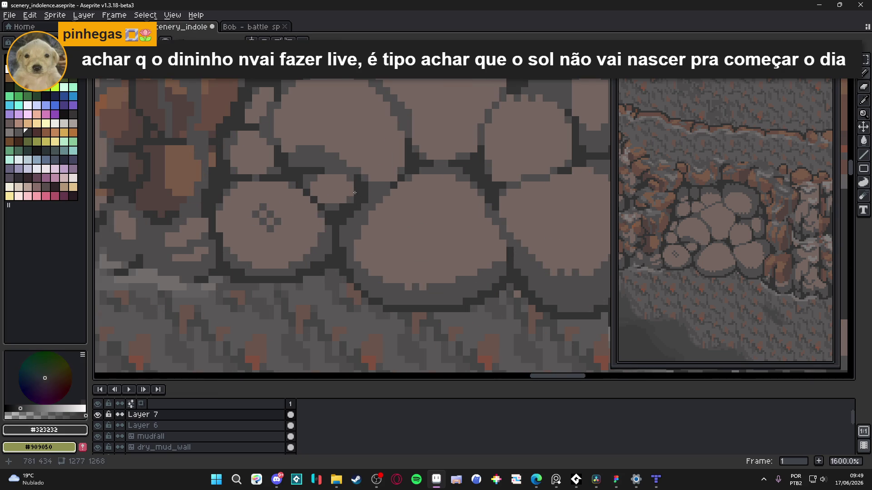
pyautogui.scroll(-3, 363, 186)
pyautogui.scroll(5, 363, 186)
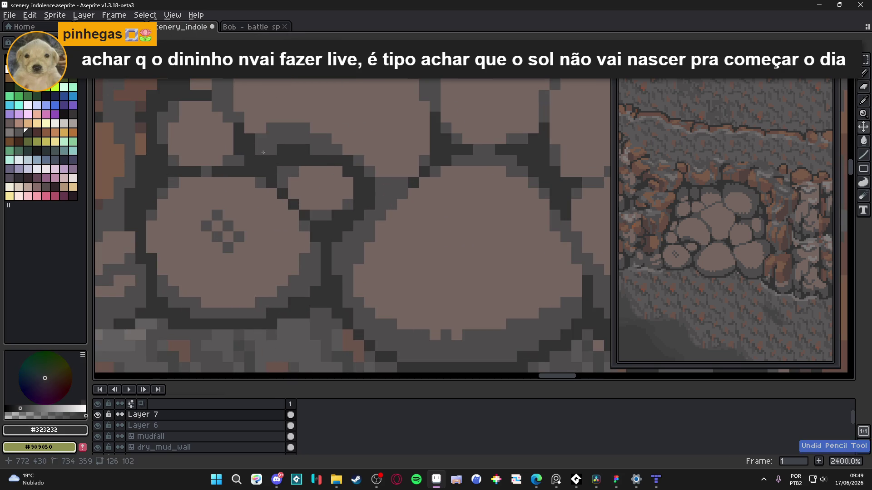
pyautogui.scroll(-3, 288, 151)
pyautogui.scroll(3, 284, 159)
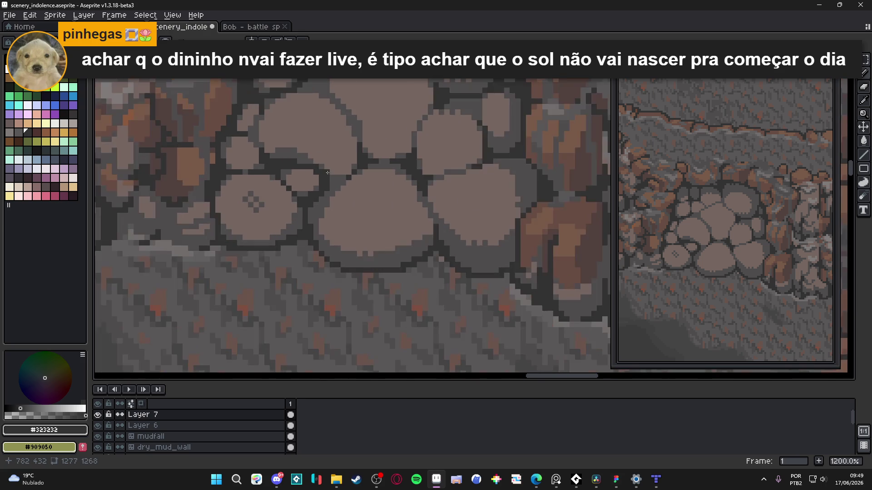
pyautogui.scroll(-3, 281, 166)
pyautogui.scroll(-2, 318, 216)
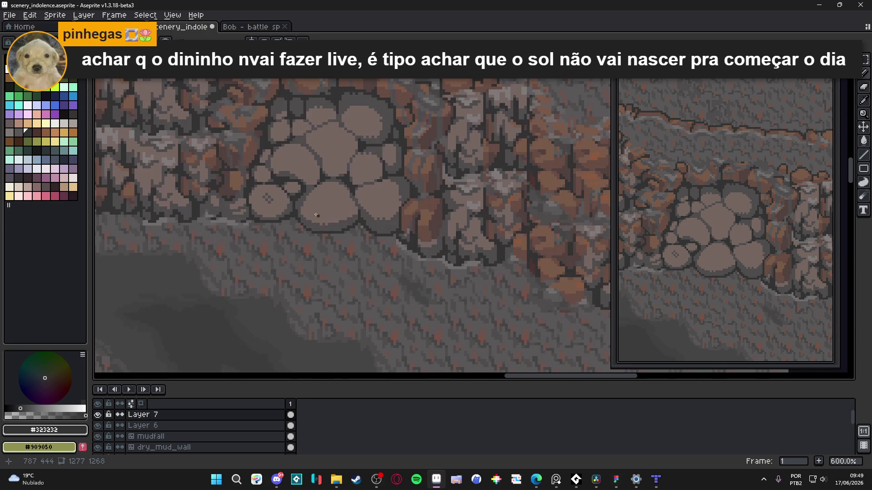
pyautogui.scroll(4, 299, 139)
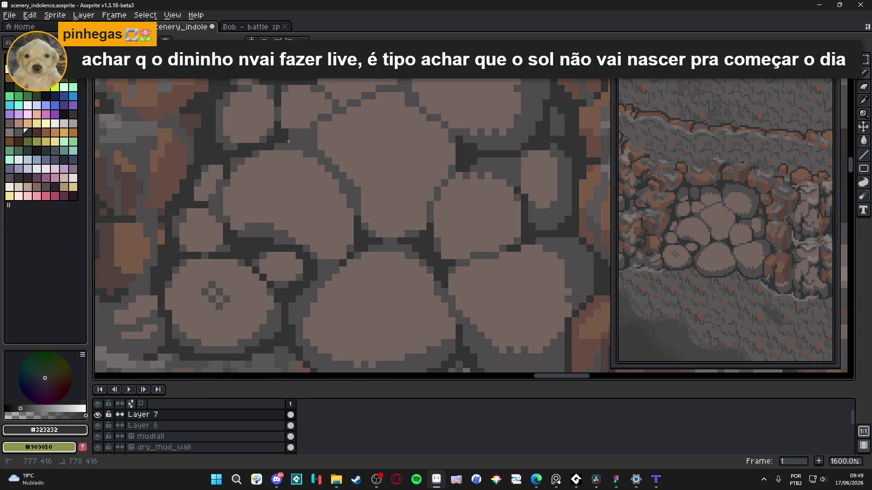
# Step: Save the cave scene
pyautogui.scroll(-1, 300, 157)
pyautogui.hotkey('ctrl', 's')
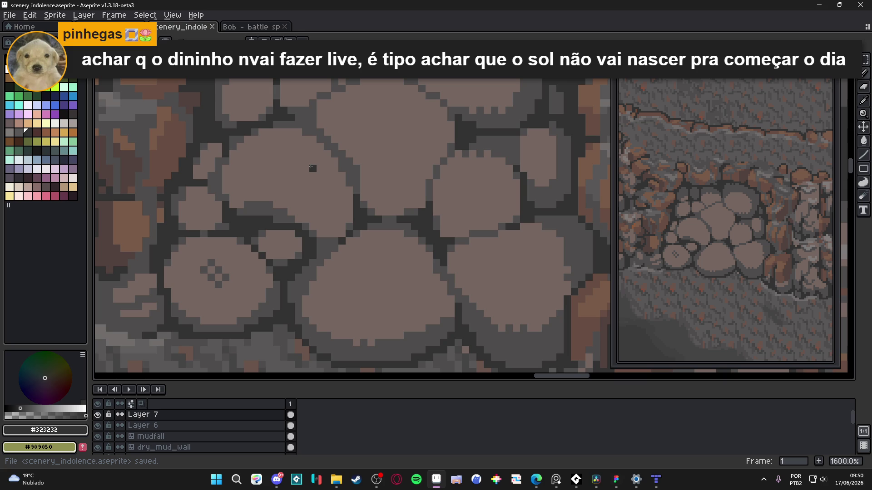
pyautogui.scroll(1, 295, 172)
# Step: Recolour two crack pixels at the patch's left edge with mid grey #4f4d4d and save
pyautogui.keyDown('alt'); pyautogui.click(253, 214); pyautogui.keyUp('alt')
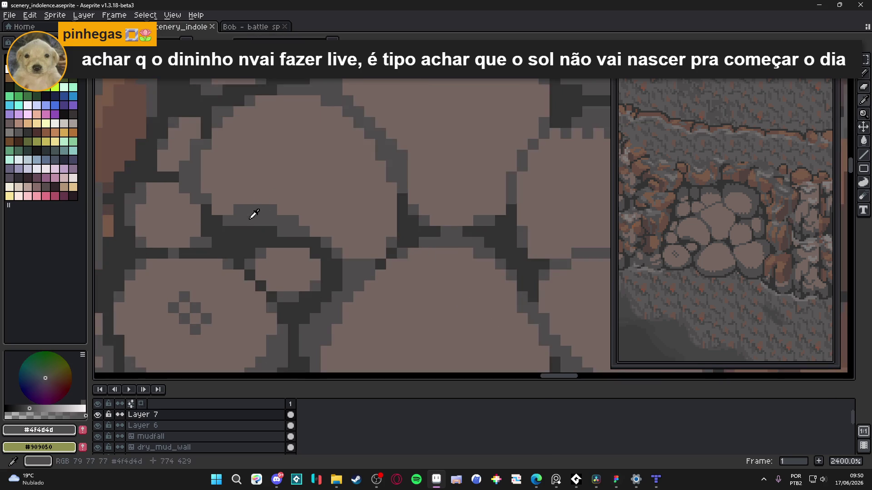
pyautogui.scroll(1, 239, 200)
pyautogui.click(238, 189)
pyautogui.click(238, 180)
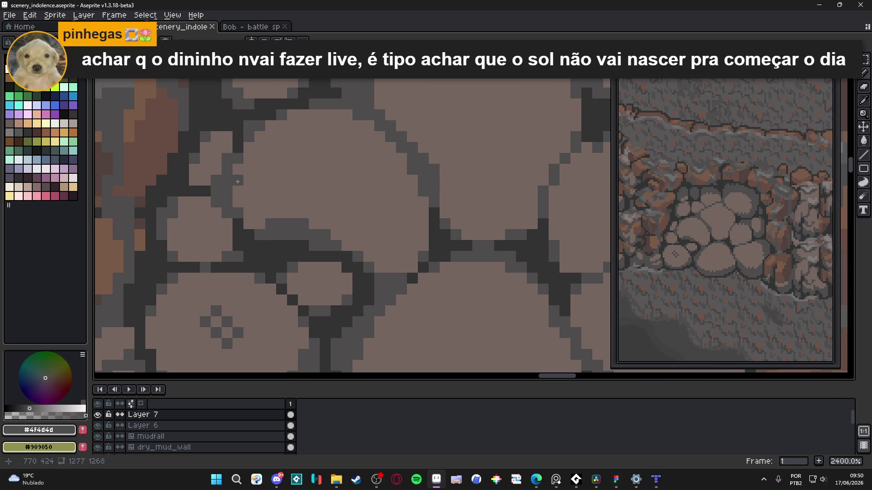
pyautogui.hotkey('ctrl', 's')
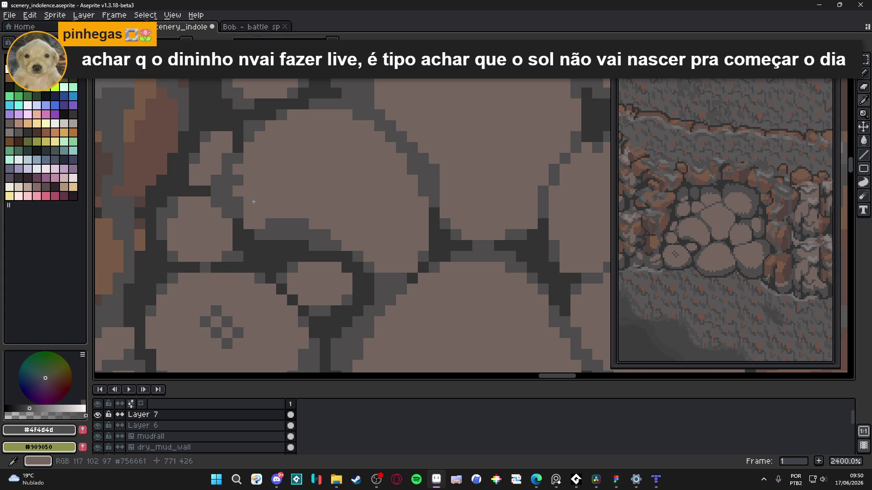
pyautogui.scroll(-6, 252, 198)
pyautogui.scroll(6, 252, 198)
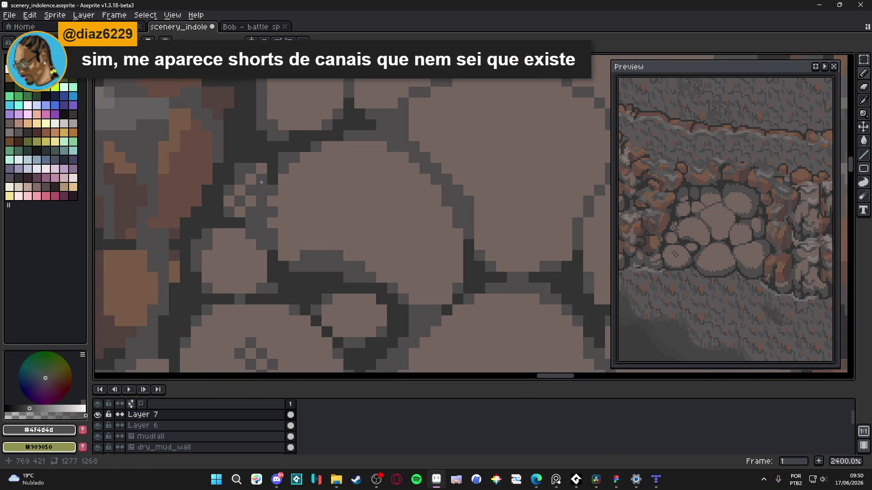
pyautogui.scroll(-7, 260, 182)
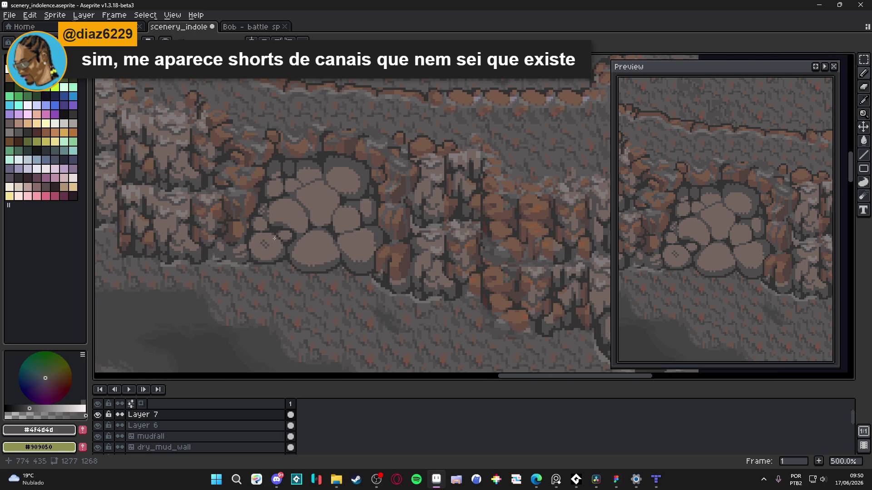
pyautogui.scroll(8, 277, 239)
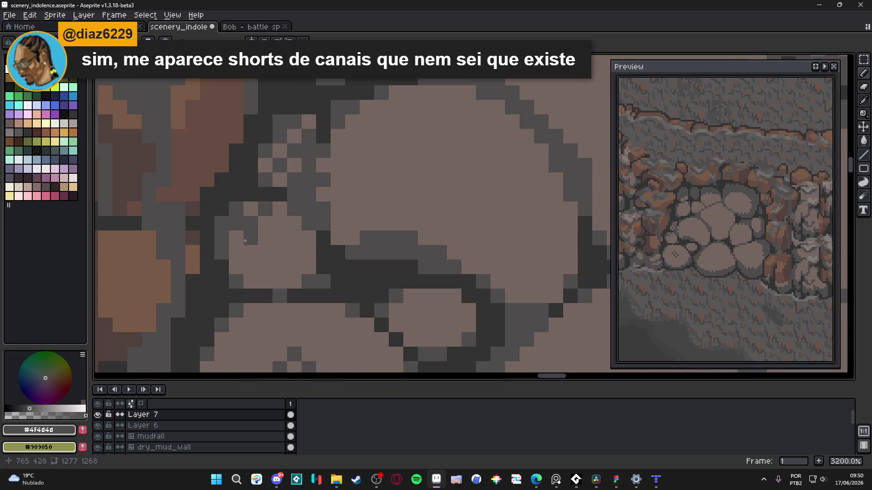
pyautogui.scroll(-4, 290, 278)
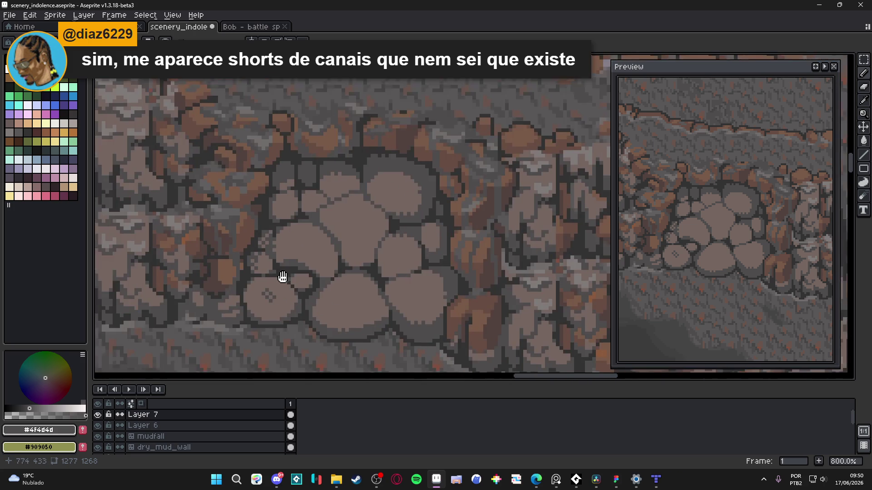
pyautogui.scroll(-3, 291, 281)
pyautogui.hotkey('ctrl', 's')
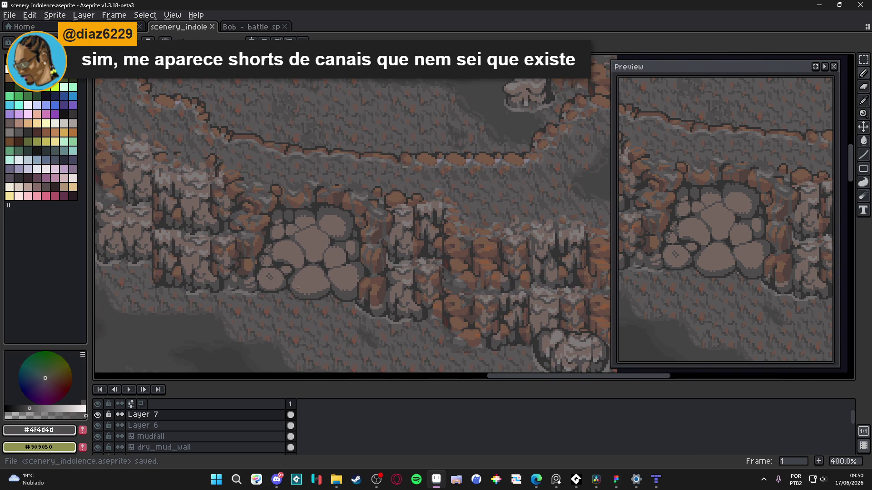
# Step: Undo the last two changes on the cobblestone patch and save scenery_indolence.aseprite
pyautogui.hotkey('ctrl', 'z')
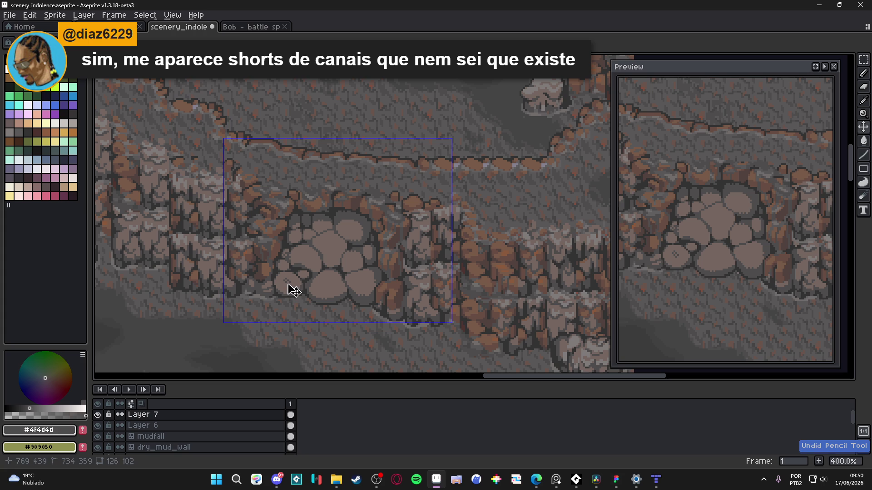
pyautogui.hotkey('ctrl', 'z')
pyautogui.hotkey('ctrl', 's')
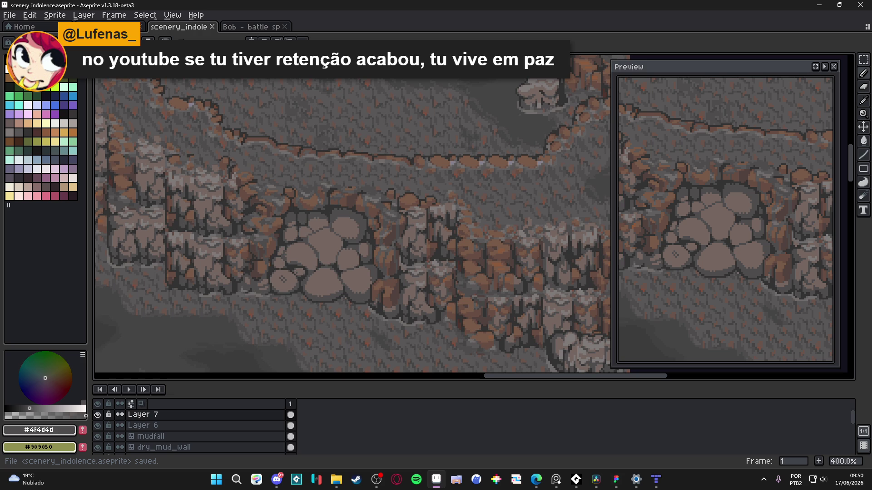
pyautogui.hotkey('alt', 'Tab')
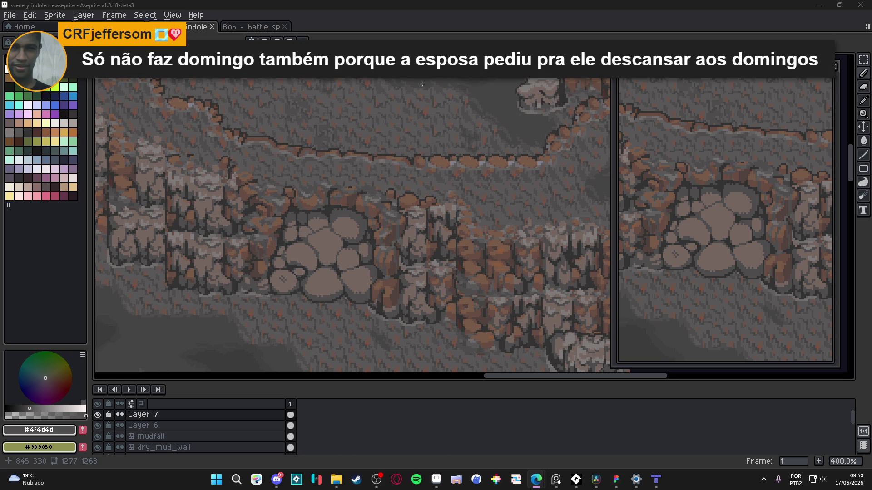
# Step: With dark #323232, darken the crack band above the top stones and extend a crack downward
pyautogui.scroll(6, 339, 208)
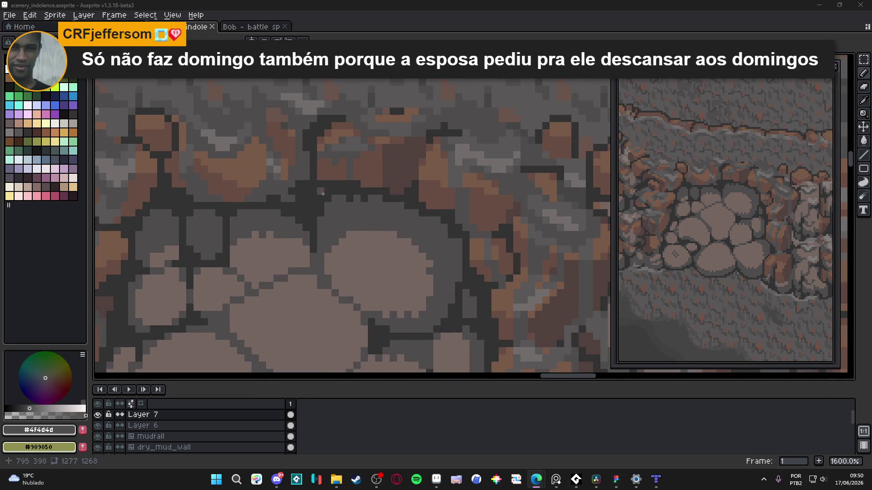
pyautogui.keyDown('alt'); pyautogui.click(328, 203); pyautogui.keyUp('alt')
pyautogui.moveTo(331, 206)
pyautogui.mouseDown()
pyautogui.moveTo(402, 206)
pyautogui.moveTo(329, 206)
pyautogui.moveTo(335, 213)
pyautogui.moveTo(321, 225)
pyautogui.mouseUp()
pyautogui.click(319, 234)
pyautogui.click(336, 219)
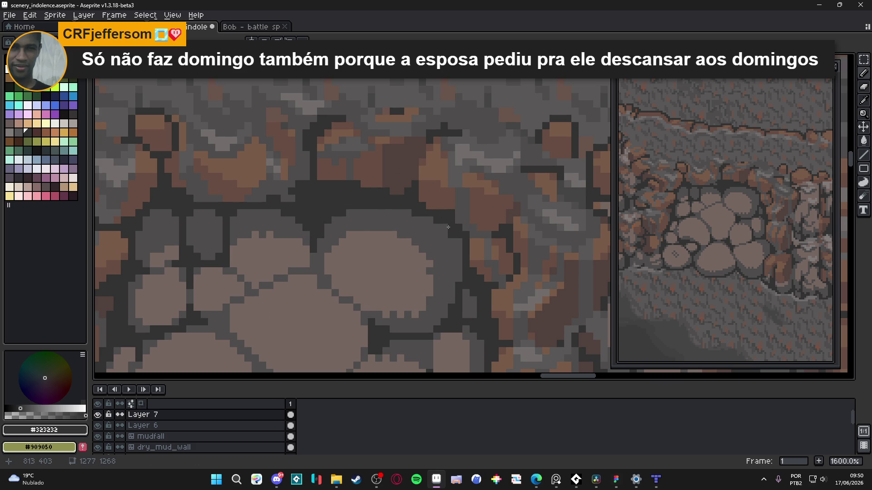
pyautogui.moveTo(459, 241); pyautogui.dragTo(459, 270)
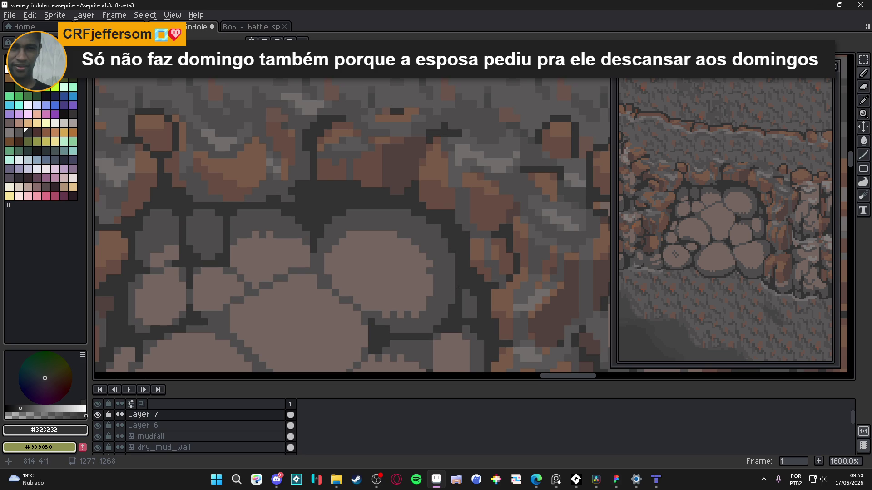
# Step: Darken the top edges of the grey stone and its neighbours, then save the file
pyautogui.scroll(-3, 451, 304)
pyautogui.scroll(5, 455, 287)
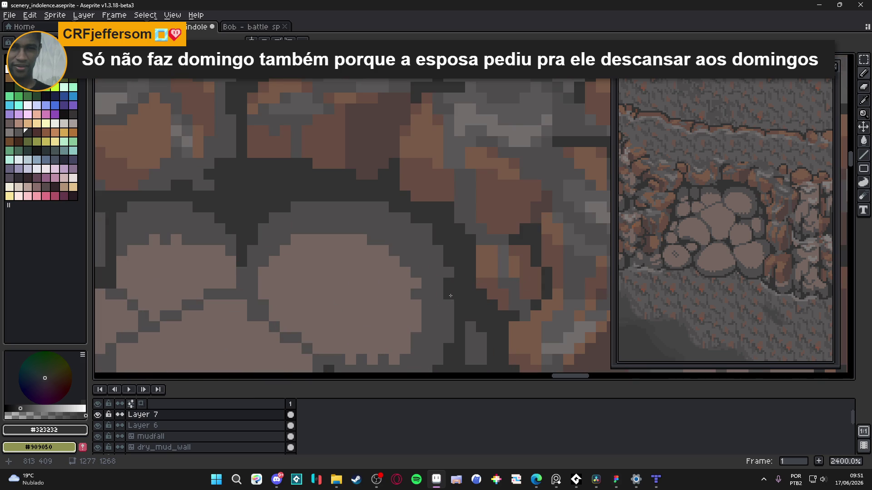
pyautogui.scroll(-4, 453, 297)
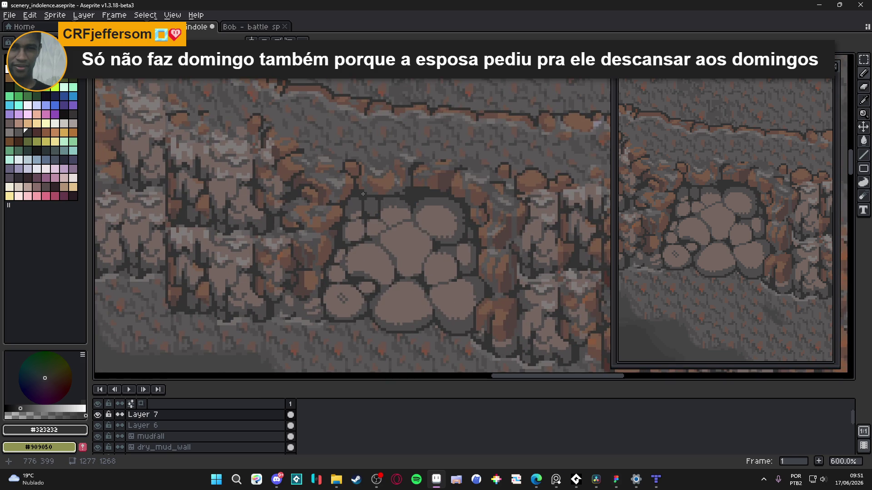
pyautogui.scroll(4, 363, 194)
pyautogui.moveTo(361, 209)
pyautogui.mouseDown()
pyautogui.moveTo(318, 210)
pyautogui.moveTo(345, 199)
pyautogui.moveTo(320, 202)
pyautogui.moveTo(358, 221)
pyautogui.mouseUp()
pyautogui.moveTo(293, 210)
pyautogui.mouseDown()
pyautogui.moveTo(247, 211)
pyautogui.moveTo(281, 200)
pyautogui.mouseUp()
pyautogui.click(291, 222)
pyautogui.scroll(-7, 342, 255)
pyautogui.scroll(-2, 341, 255)
pyautogui.hotkey('ctrl', 's')
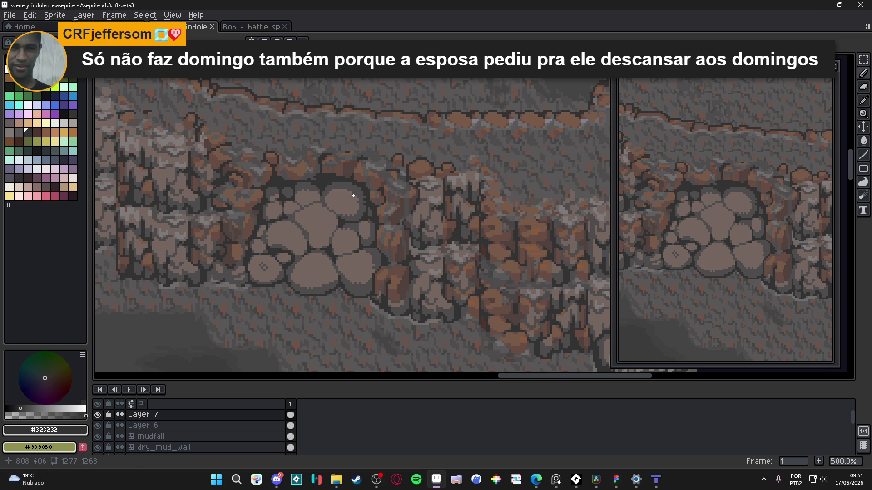
pyautogui.scroll(4, 355, 194)
pyautogui.scroll(-4, 355, 194)
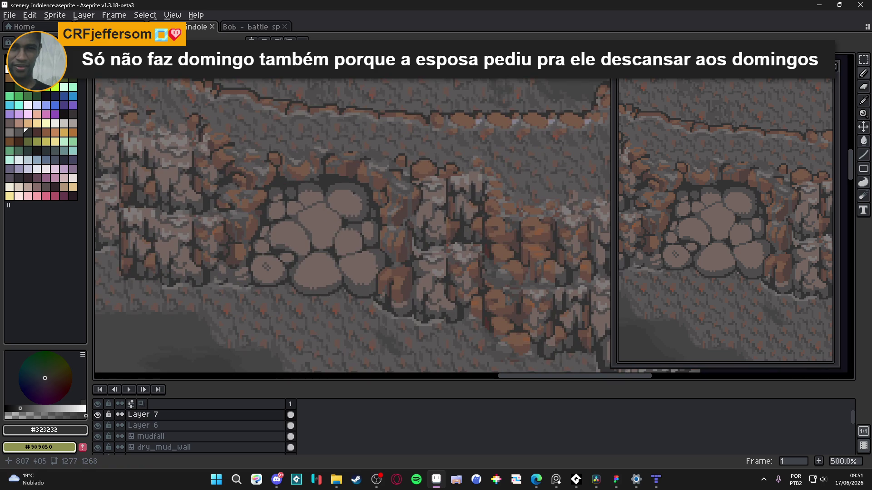
pyautogui.hotkey('ctrl', 's')
pyautogui.scroll(2, 354, 194)
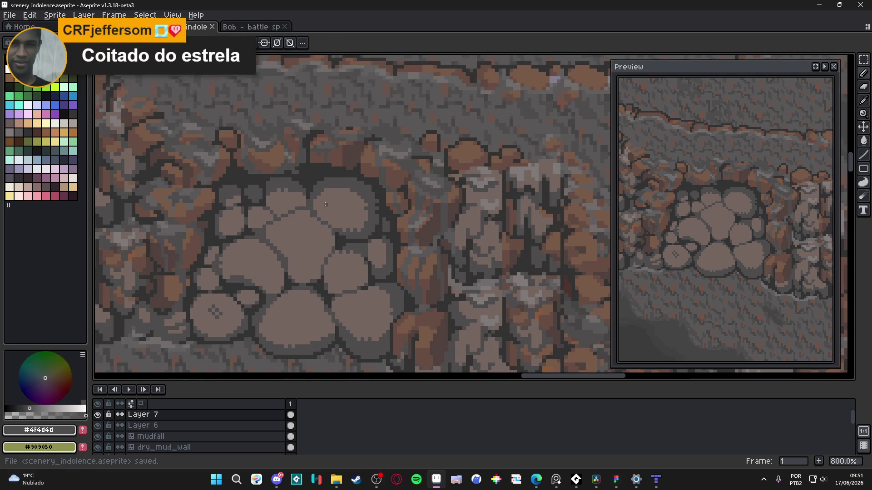
# Step: Shade the top rows and upper area of the top-right stone dark grey
pyautogui.scroll(5, 325, 204)
pyautogui.click(337, 169)
pyautogui.scroll(-5, 336, 170)
pyautogui.scroll(5, 335, 173)
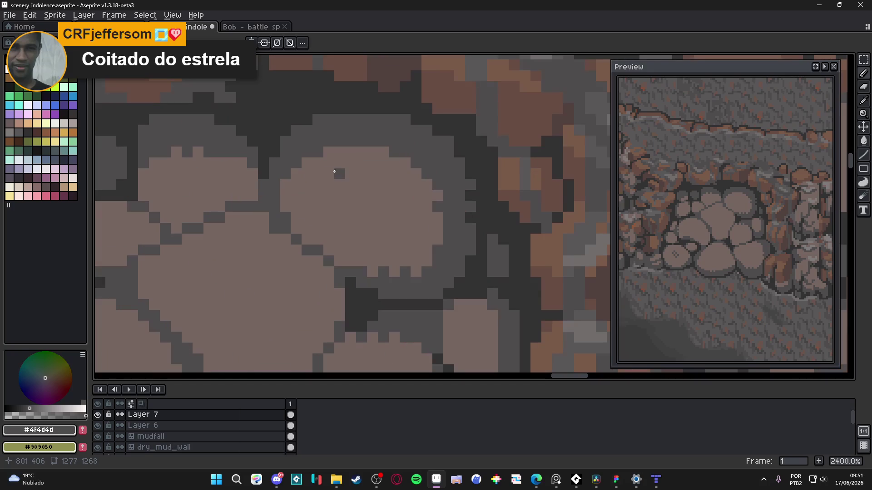
pyautogui.moveTo(314, 163); pyautogui.dragTo(423, 169)
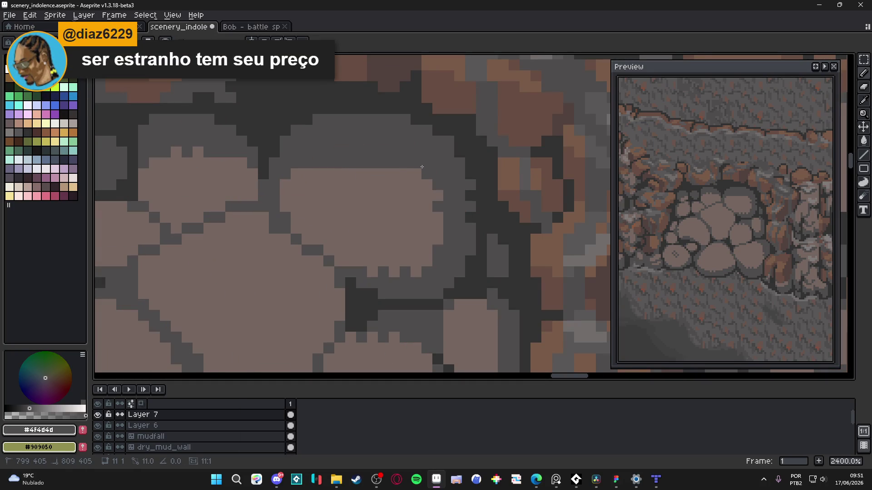
pyautogui.click(437, 239)
pyautogui.moveTo(359, 175); pyautogui.dragTo(436, 204)
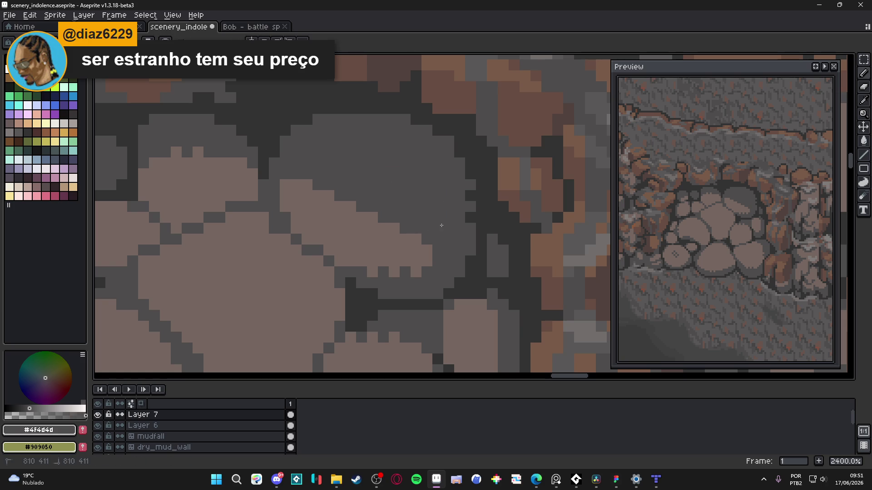
# Step: Paint the stone's right edge and the grey gap above it light brown #756661
pyautogui.keyDown('alt'); pyautogui.click(347, 210); pyautogui.keyUp('alt')
pyautogui.moveTo(422, 233); pyautogui.dragTo(426, 244)
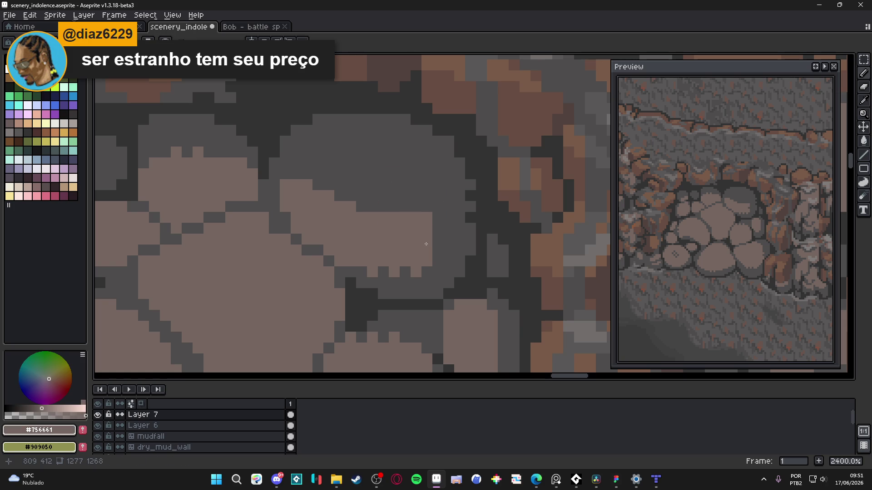
pyautogui.click(426, 196)
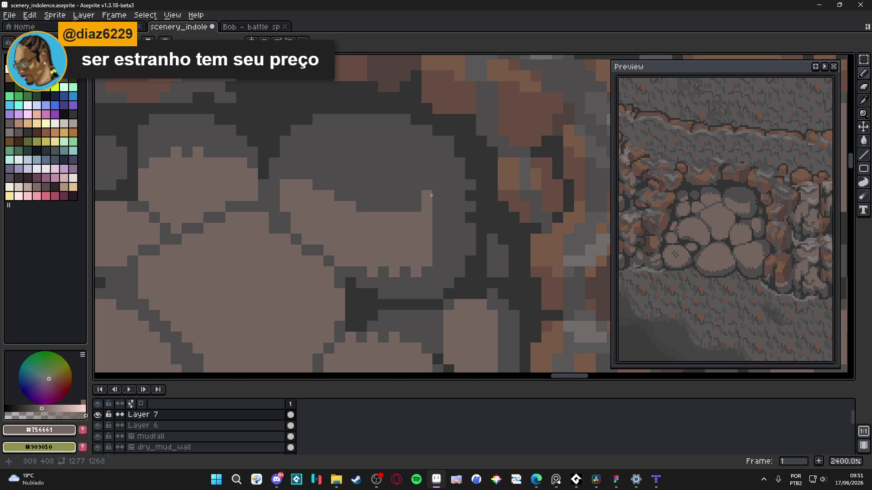
pyautogui.scroll(-6, 415, 212)
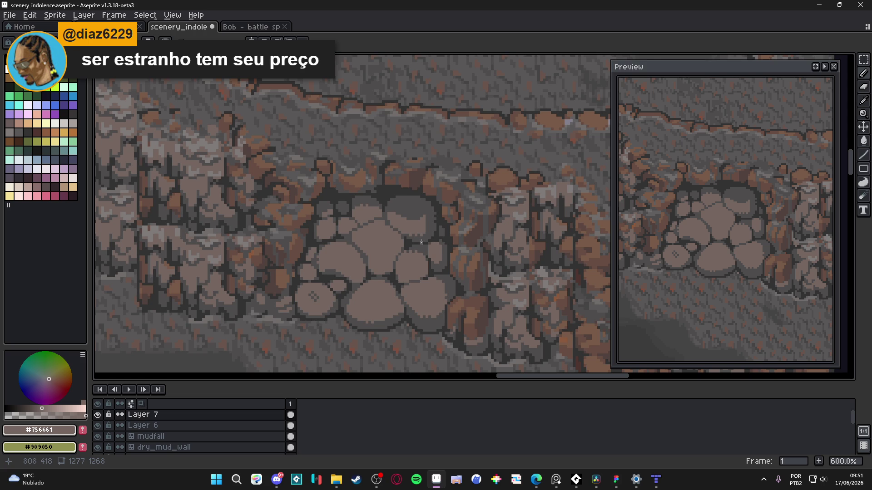
pyautogui.scroll(3, 420, 243)
# Step: Switch back to mid-grey #4f4d4d and save the file
pyautogui.keyDown('alt'); pyautogui.click(423, 228); pyautogui.keyUp('alt')
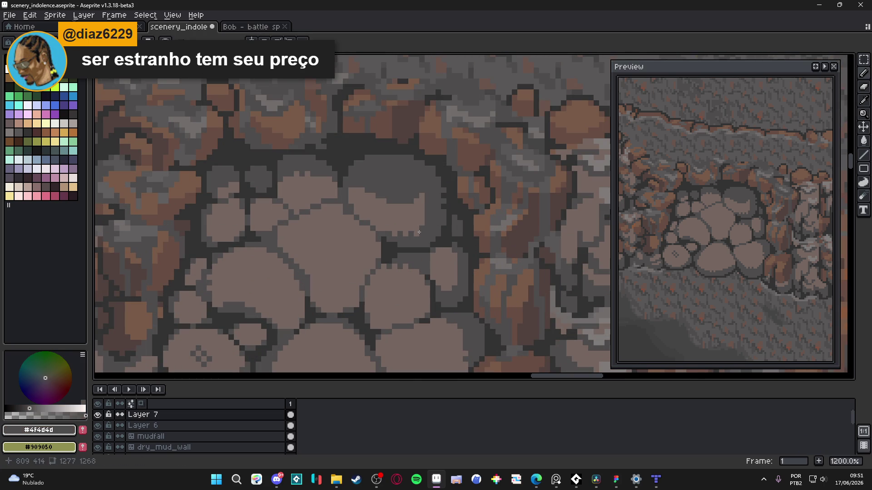
pyautogui.scroll(-5, 419, 226)
pyautogui.hotkey('ctrl', 's')
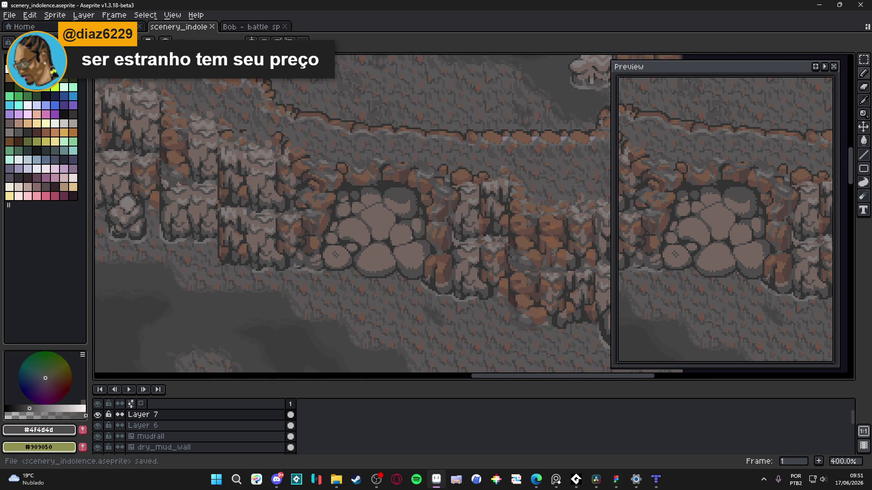
pyautogui.scroll(6, 409, 239)
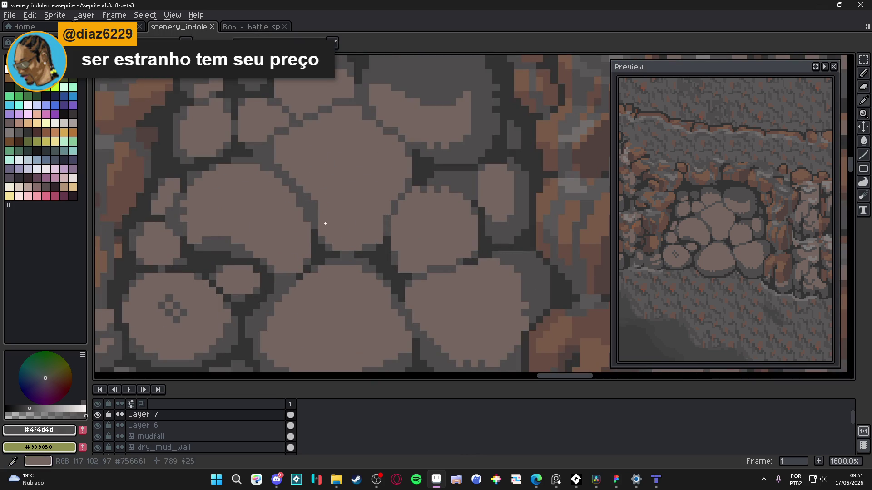
# Step: Fill the crack between stones with grey and add darkest-grey pixels along it
pyautogui.click(376, 242)
pyautogui.moveTo(377, 241)
pyautogui.mouseDown()
pyautogui.moveTo(345, 240)
pyautogui.moveTo(354, 245)
pyautogui.mouseUp()
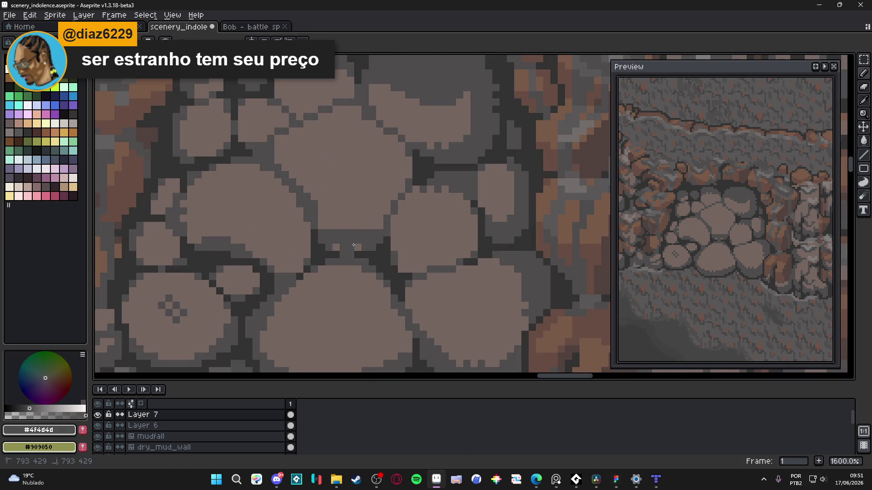
pyautogui.click(321, 227)
pyautogui.click(372, 226)
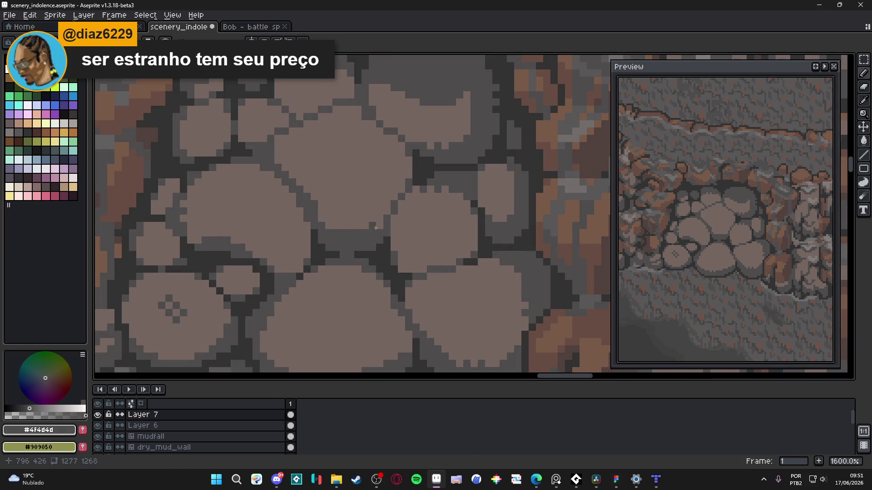
pyautogui.scroll(2, 377, 226)
pyautogui.keyDown('alt'); pyautogui.click(385, 241); pyautogui.keyUp('alt')
pyautogui.click(384, 212)
pyautogui.click(385, 233)
pyautogui.click(395, 223)
# Step: Repaint several crack pixels in mid outline grey, with a few dark touches
pyautogui.keyDown('alt'); pyautogui.click(393, 216); pyautogui.keyUp('alt')
pyautogui.click(396, 201)
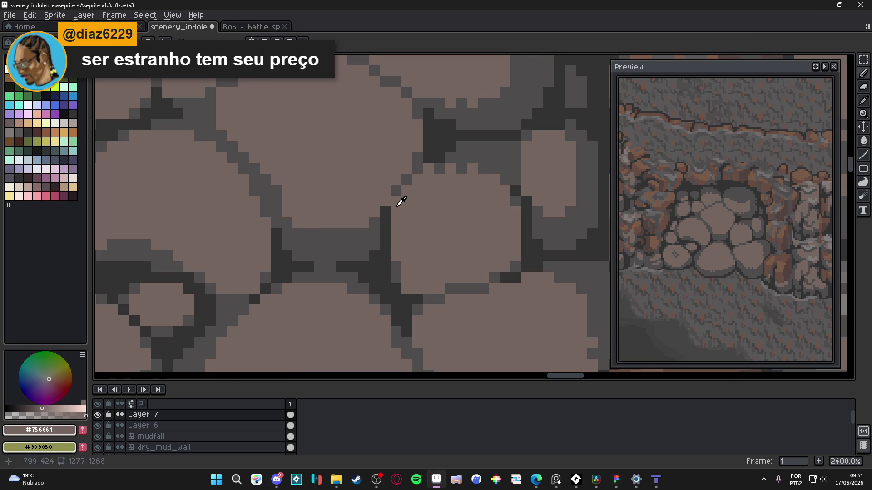
pyautogui.keyDown('alt'); pyautogui.click(396, 191); pyautogui.keyUp('alt')
pyautogui.click(385, 212)
pyautogui.click(386, 202)
pyautogui.click(386, 212)
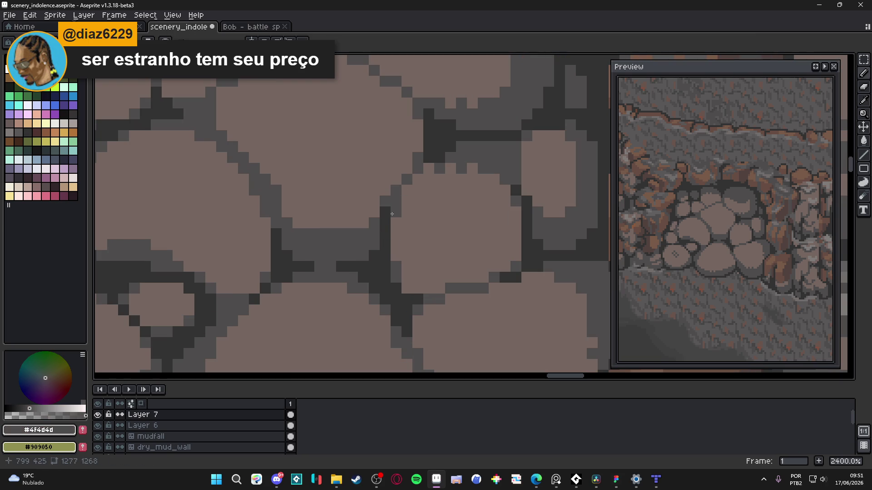
pyautogui.click(396, 223)
pyautogui.keyDown('alt'); pyautogui.click(398, 199); pyautogui.keyUp('alt')
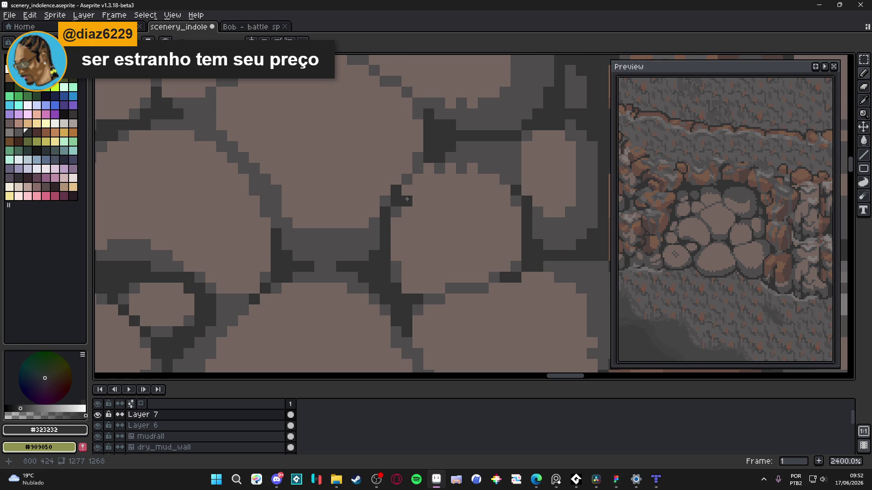
# Step: Add another dark pixel to the crack, saving the scene before and after
pyautogui.scroll(1, 399, 194)
pyautogui.keyDown('alt'); pyautogui.click(411, 181); pyautogui.keyUp('alt')
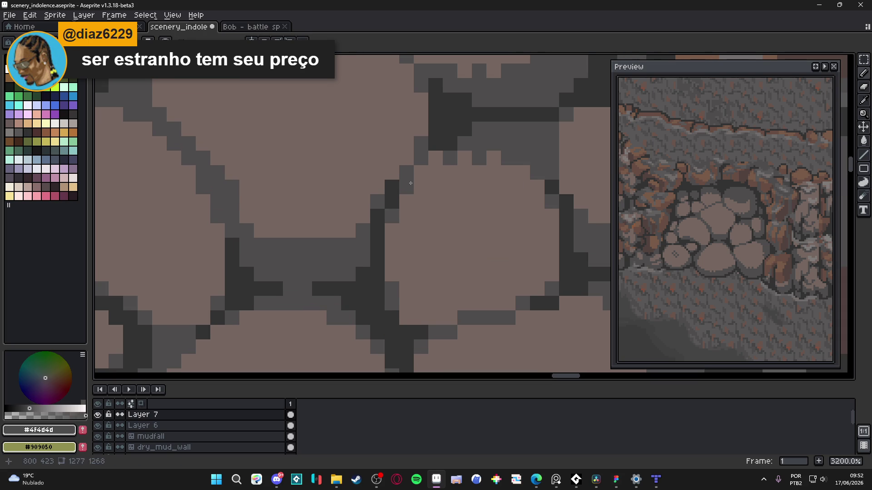
pyautogui.keyDown('alt'); pyautogui.click(395, 185); pyautogui.keyUp('alt')
pyautogui.scroll(-6, 412, 228)
pyautogui.hotkey('ctrl', 's')
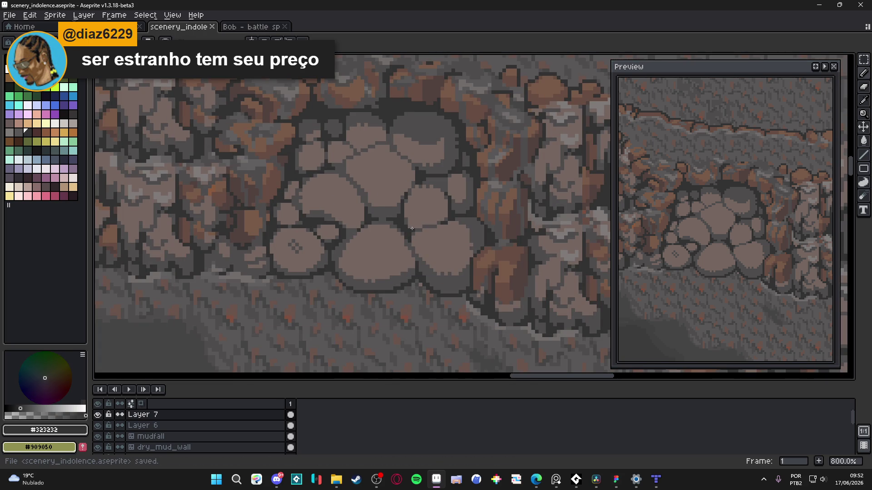
pyautogui.scroll(6, 357, 194)
pyautogui.click(357, 188)
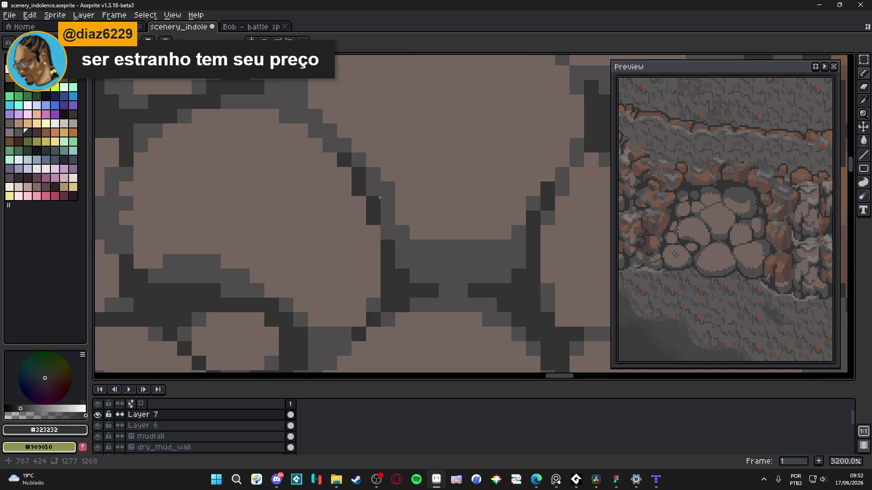
pyautogui.scroll(-6, 391, 222)
pyautogui.hotkey('ctrl', 's')
pyautogui.scroll(2, 400, 231)
# Step: Darken the outline along the stone's diagonal edge, reselect #323232 and save
pyautogui.keyDown('alt'); pyautogui.click(399, 205); pyautogui.keyUp('alt')
pyautogui.keyDown('alt'); pyautogui.click(376, 209); pyautogui.keyUp('alt')
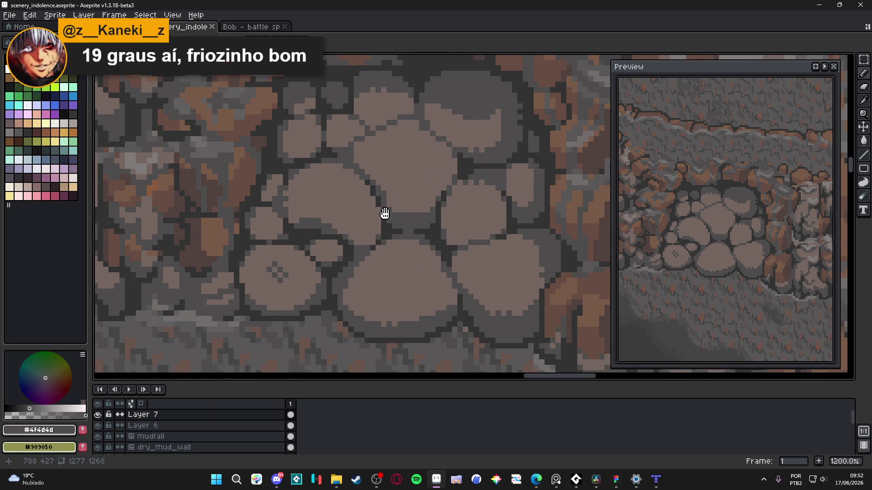
pyautogui.scroll(1, 386, 218)
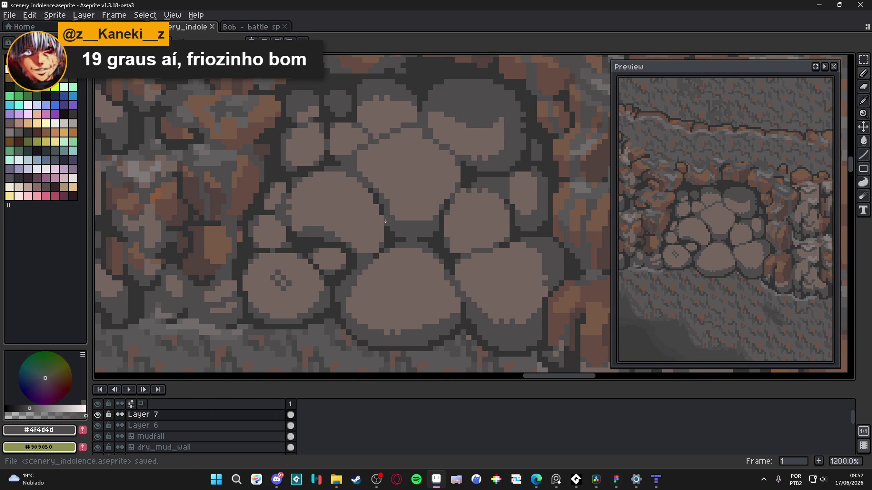
pyautogui.scroll(3, 385, 221)
pyautogui.moveTo(374, 192); pyautogui.dragTo(358, 173)
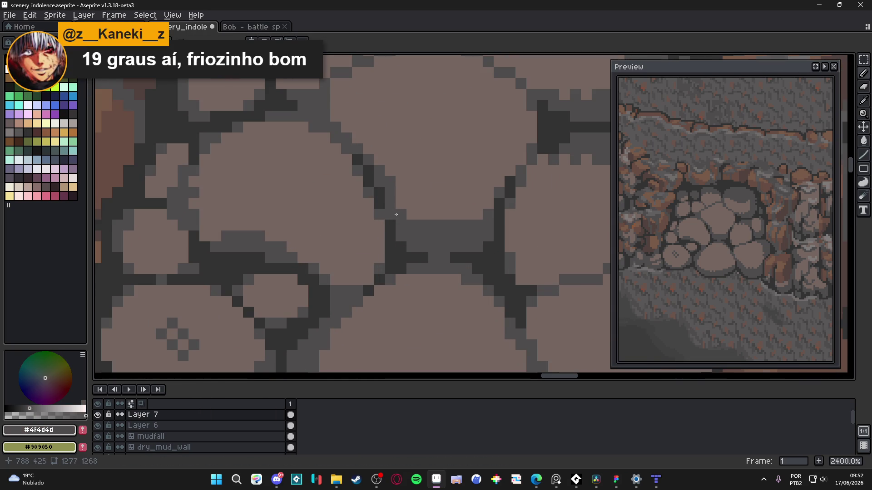
pyautogui.scroll(-5, 391, 201)
pyautogui.scroll(2, 408, 211)
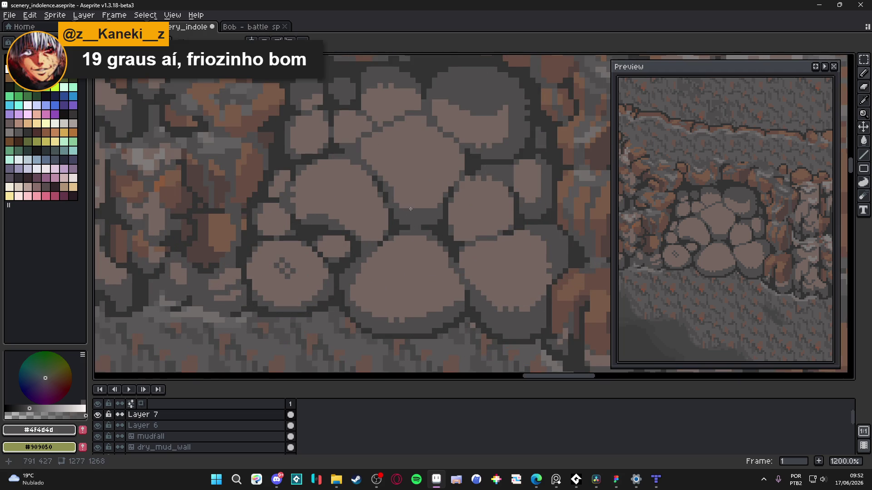
pyautogui.keyDown('alt'); pyautogui.click(354, 150); pyautogui.keyUp('alt')
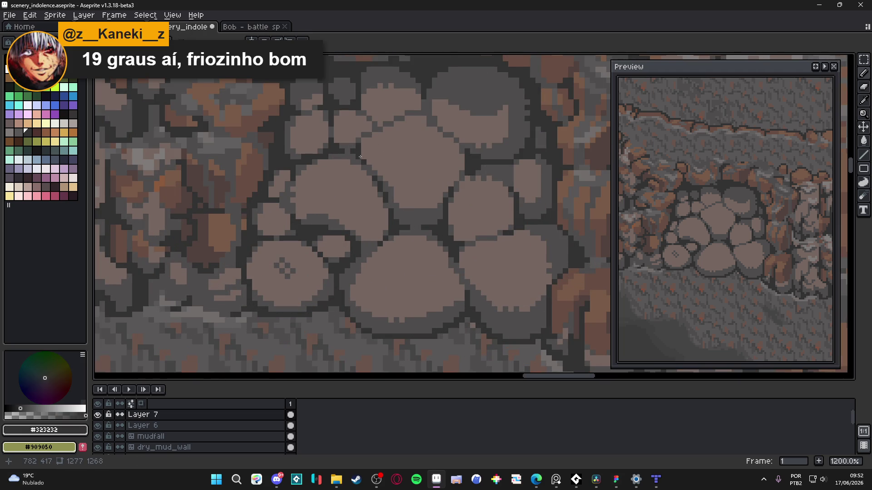
pyautogui.hotkey('ctrl', 's')
pyautogui.scroll(-3, 351, 149)
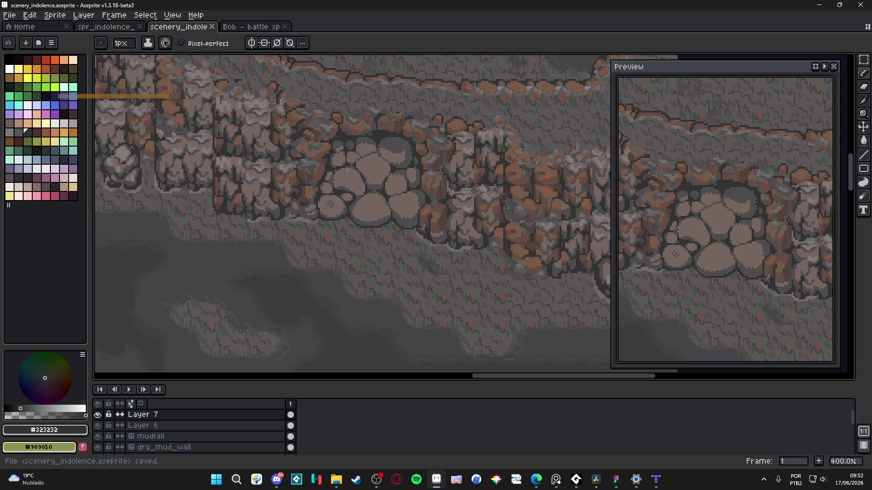
# Step: Paint mid-grey pixels into the crack between stones and save the scene
pyautogui.scroll(1, 365, 151)
pyautogui.scroll(6, 366, 151)
pyautogui.keyDown('alt'); pyautogui.click(364, 191); pyautogui.keyUp('alt')
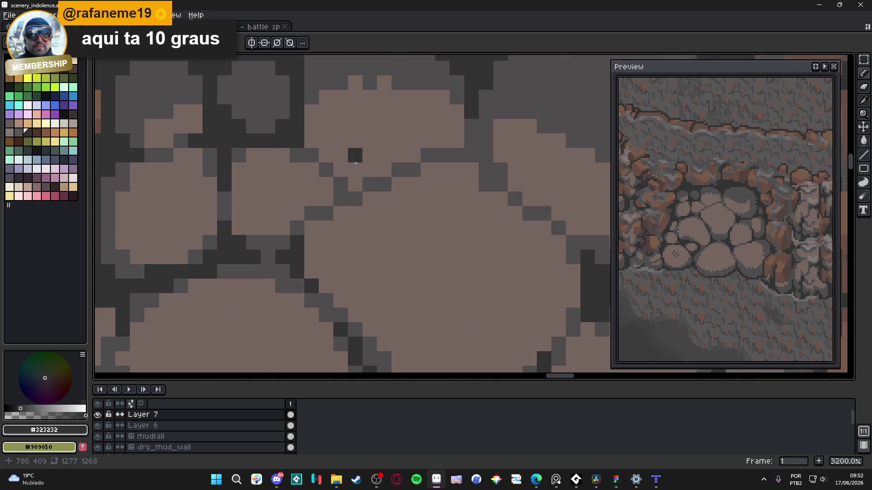
pyautogui.click(355, 184)
pyautogui.click(341, 170)
pyautogui.click(369, 169)
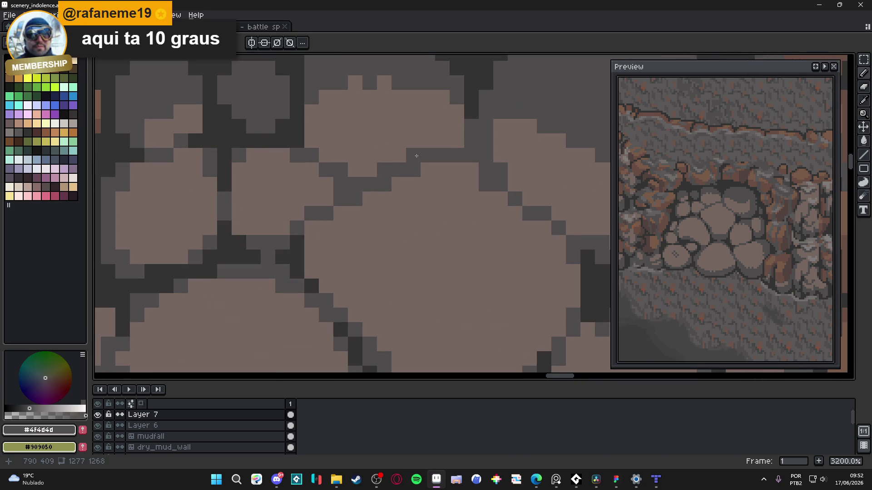
pyautogui.scroll(-4, 418, 207)
pyautogui.scroll(-3, 417, 206)
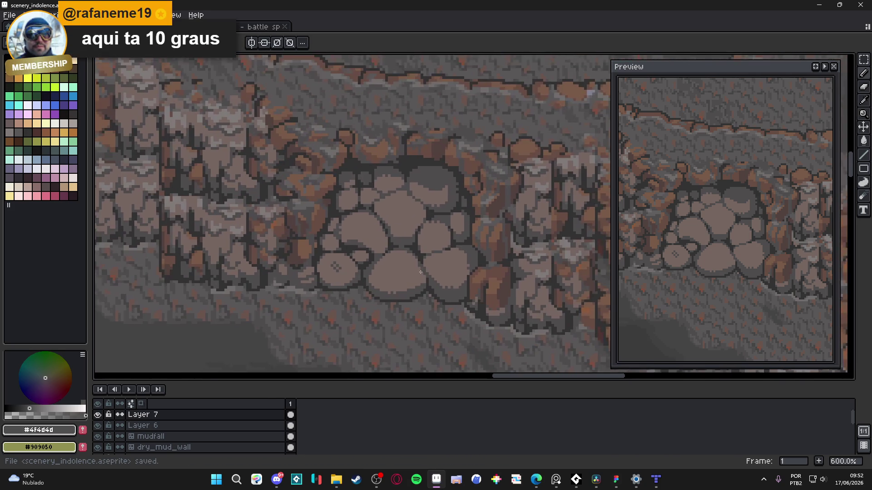
pyautogui.scroll(3, 408, 241)
pyautogui.hotkey('ctrl', 's')
pyautogui.scroll(2, 409, 240)
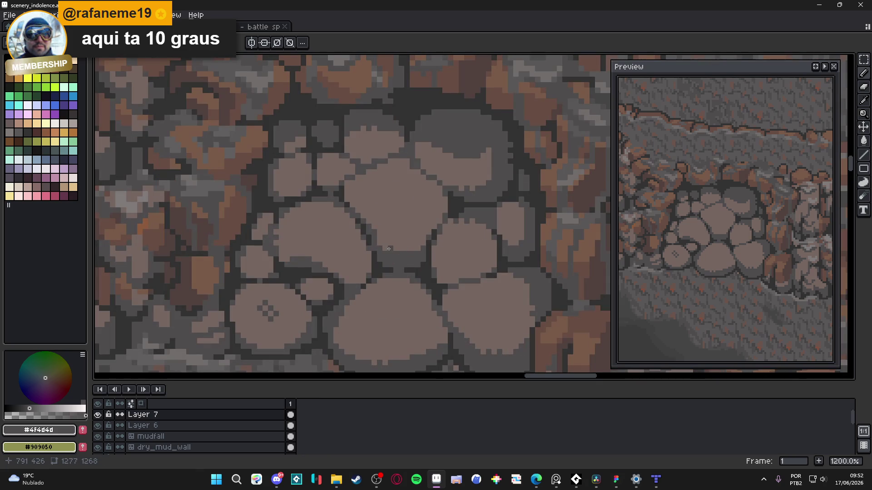
pyautogui.scroll(-4, 379, 243)
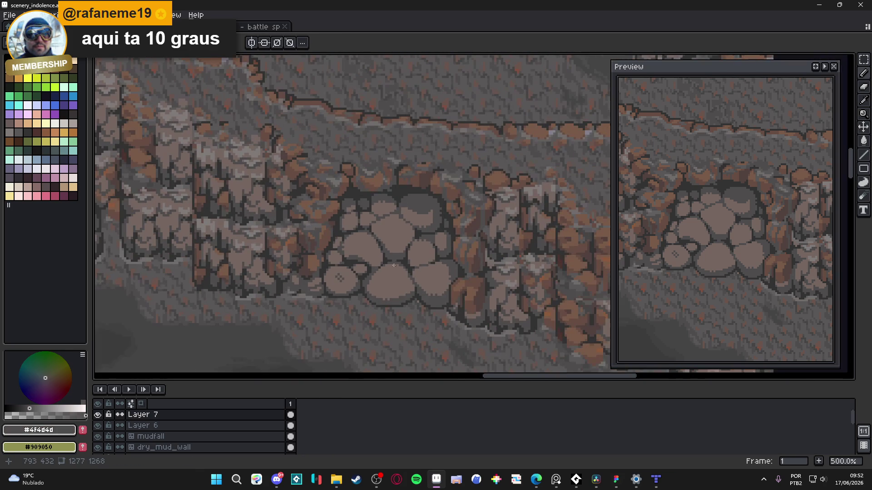
pyautogui.hotkey('ctrl', 's')
pyautogui.hotkey('ctrl', 's')
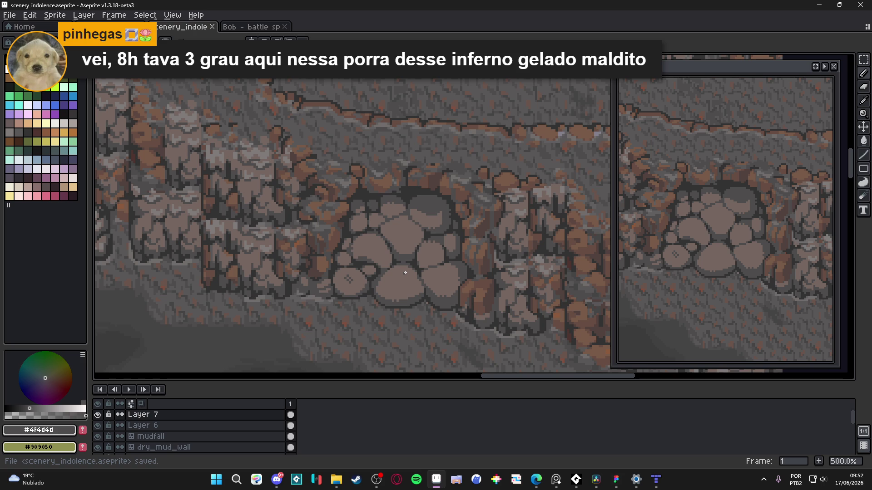
# Step: Cover the X mark inside the lower-left stone with the stone's base colour
pyautogui.scroll(5, 405, 272)
pyautogui.keyDown('alt'); pyautogui.click(349, 294); pyautogui.keyUp('alt')
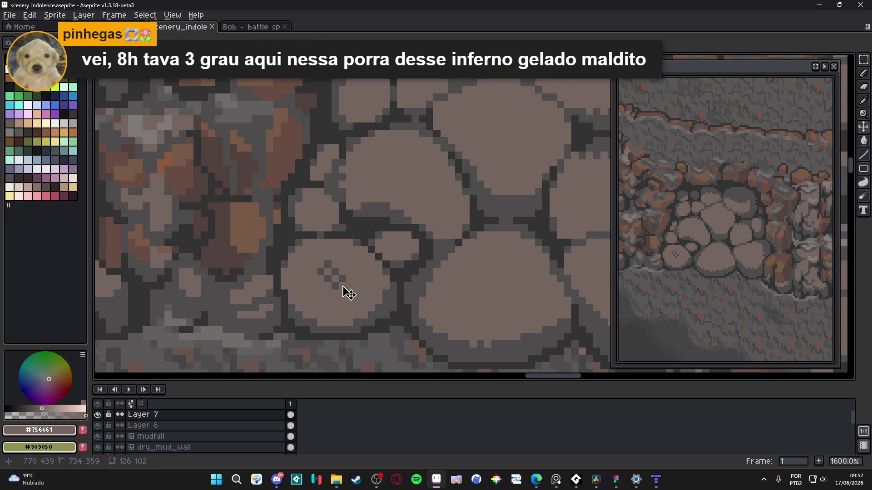
pyautogui.moveTo(343, 281); pyautogui.dragTo(326, 265)
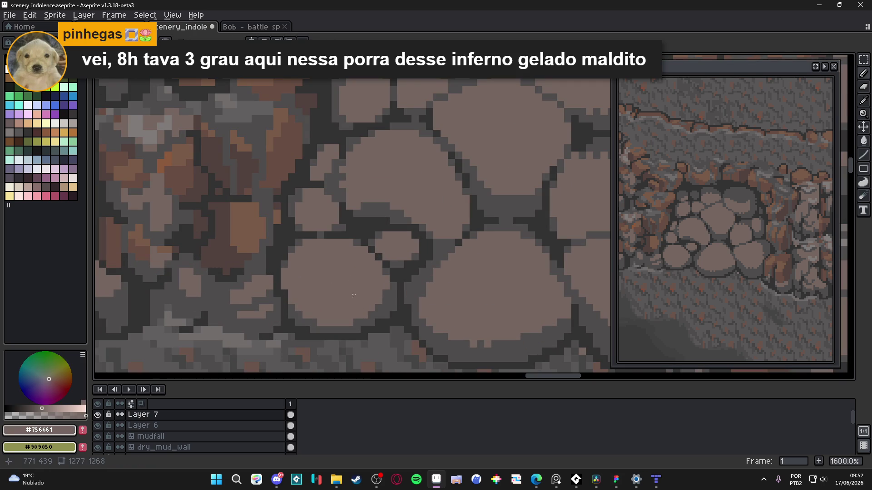
pyautogui.keyDown('alt'); pyautogui.click(374, 312); pyautogui.keyUp('alt')
pyautogui.click(321, 318)
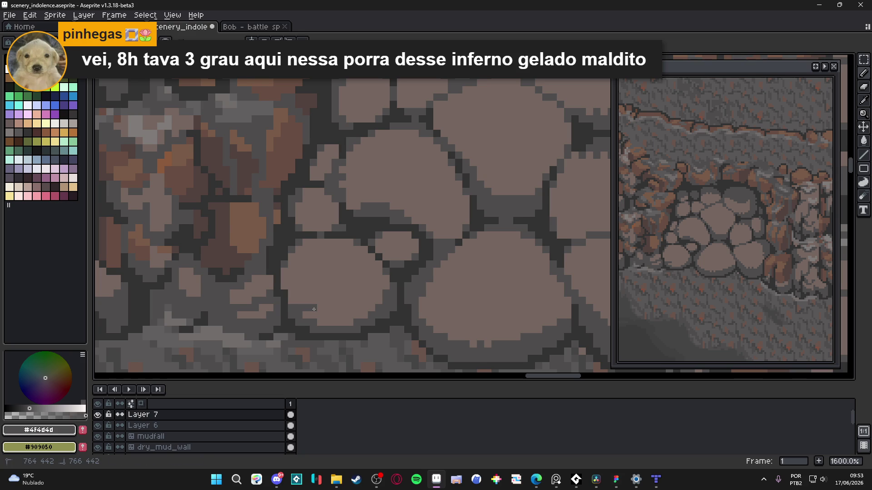
pyautogui.hotkey('ctrl', 'z')
# Step: Shade the stone's left edge with grey #4f4d4d and save
pyautogui.scroll(-3, 329, 323)
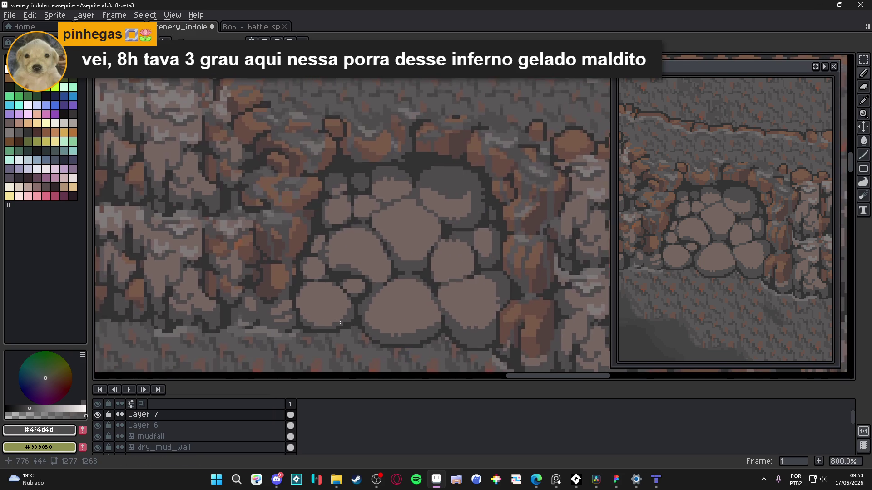
pyautogui.scroll(5, 292, 285)
pyautogui.moveTo(291, 285); pyautogui.dragTo(288, 267)
pyautogui.hotkey('ctrl', 's')
pyautogui.scroll(-6, 327, 313)
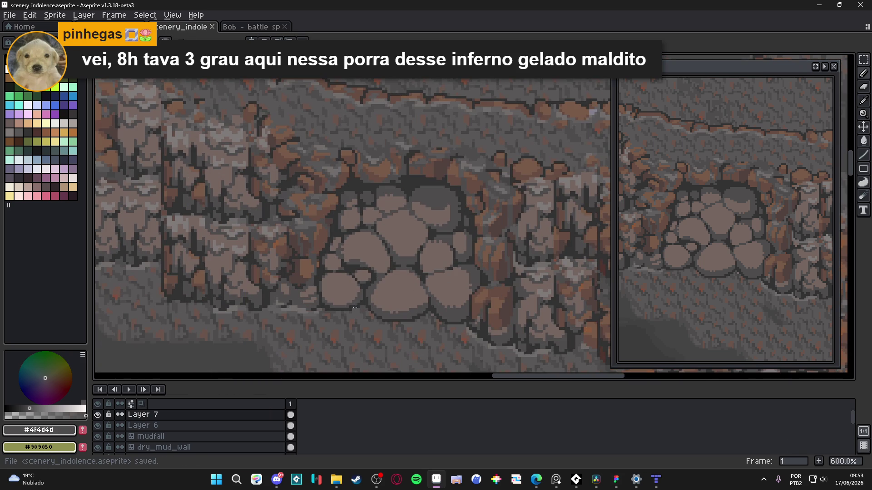
pyautogui.scroll(-1, 347, 295)
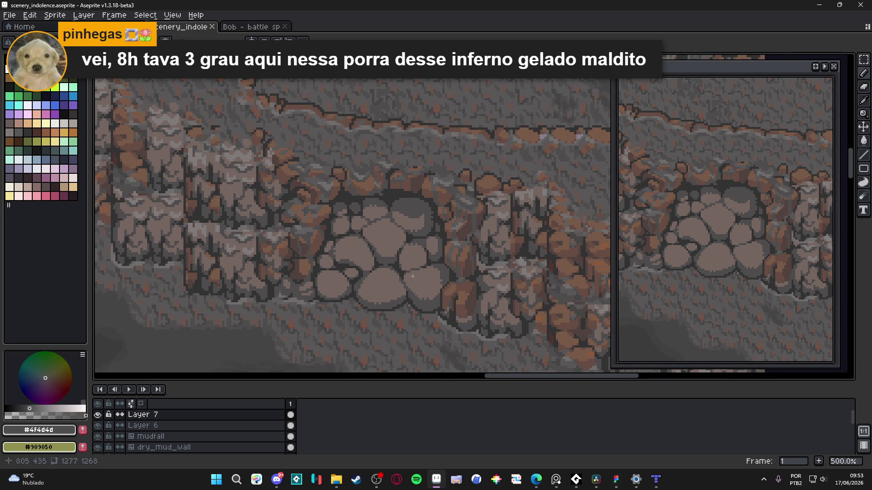
pyautogui.scroll(5, 413, 275)
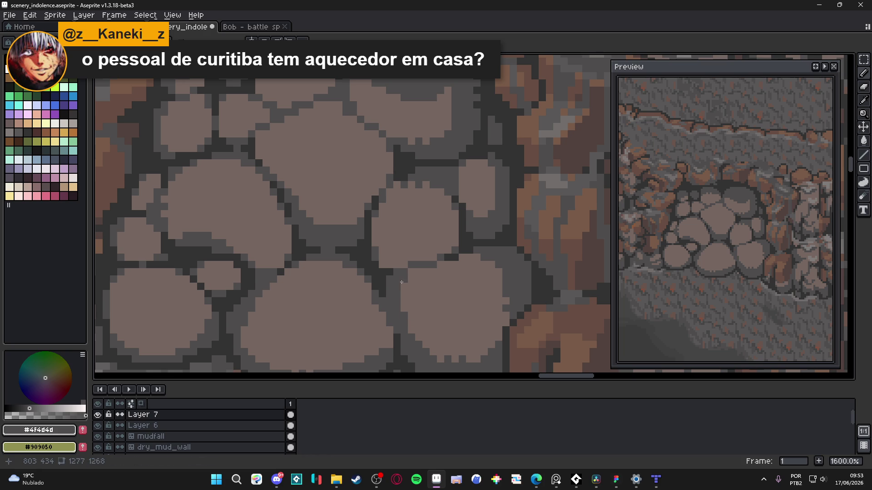
# Step: Draw a dark crack line beside the small stone, with a pixel beneath it
pyautogui.hotkey('ctrl', 's')
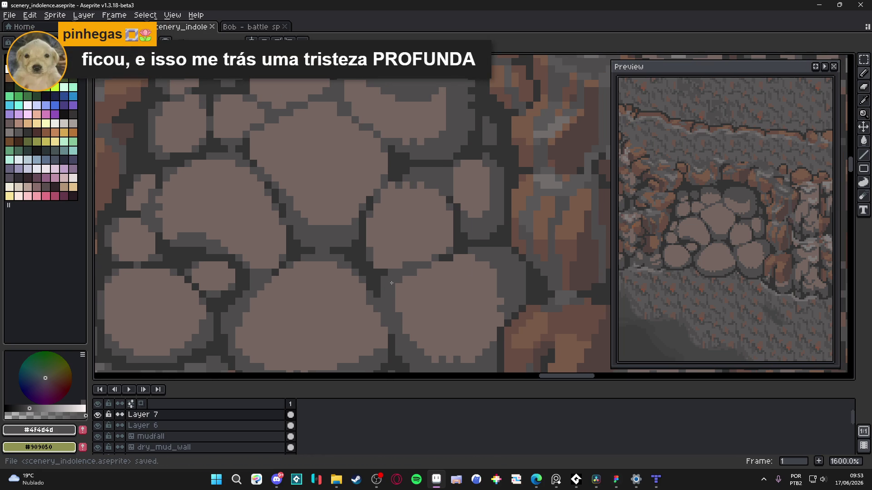
pyautogui.scroll(-5, 391, 283)
pyautogui.moveTo(391, 283); pyautogui.dragTo(370, 251)
pyautogui.scroll(5, 443, 234)
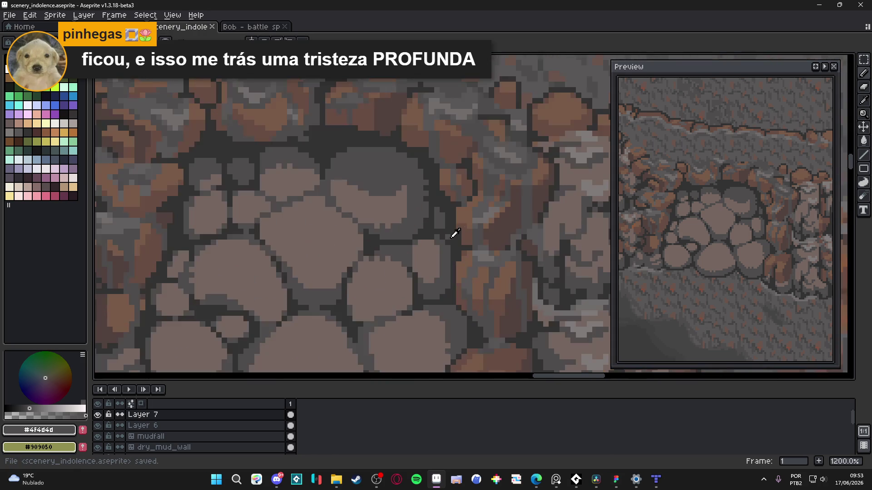
pyautogui.moveTo(448, 253)
pyautogui.mouseDown()
pyautogui.moveTo(448, 305)
pyautogui.moveTo(413, 317)
pyautogui.mouseUp()
pyautogui.click(418, 302)
# Step: Extend the crack between stones by two dark pixels and save the scene
pyautogui.scroll(2, 441, 245)
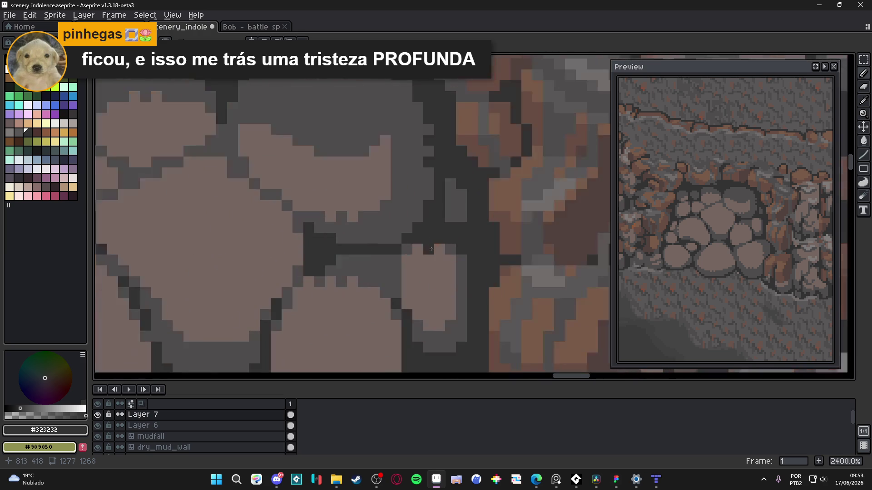
pyautogui.scroll(-3, 386, 268)
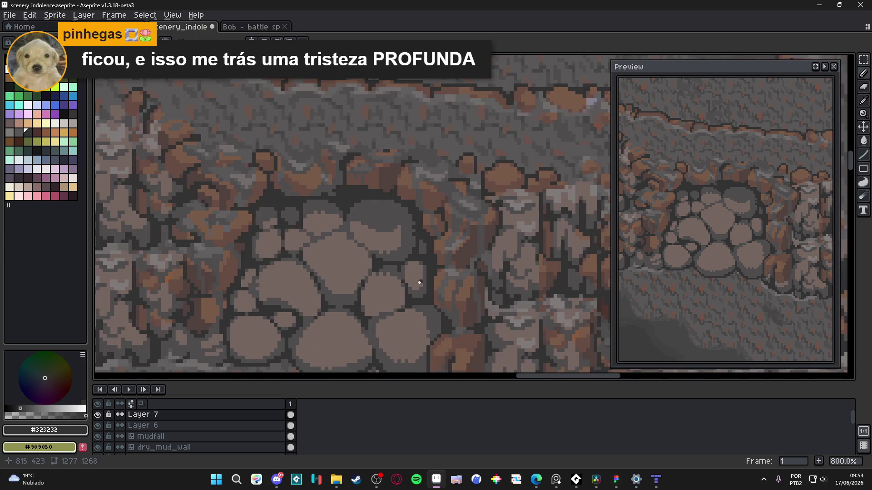
pyautogui.scroll(3, 388, 261)
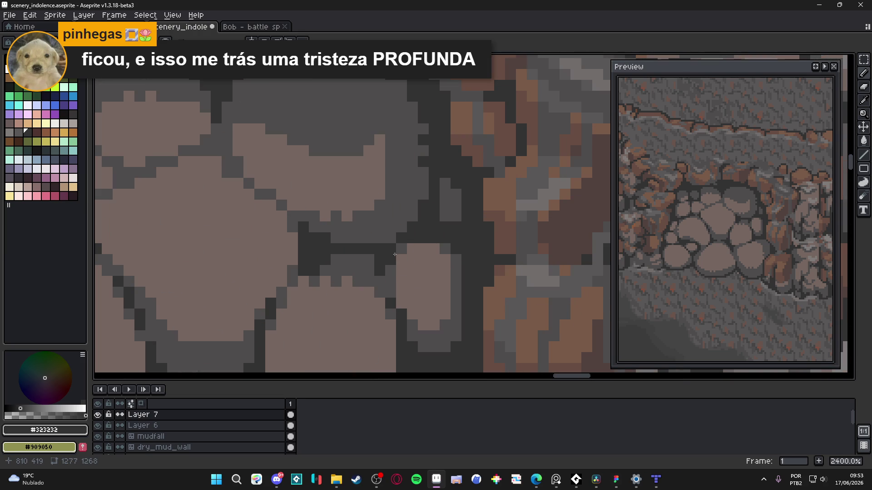
pyautogui.scroll(1, 394, 255)
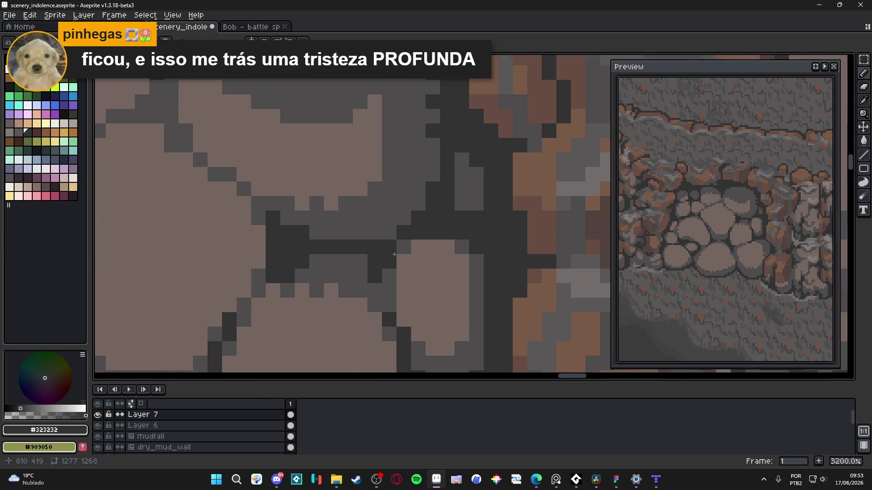
pyautogui.scroll(-5, 394, 321)
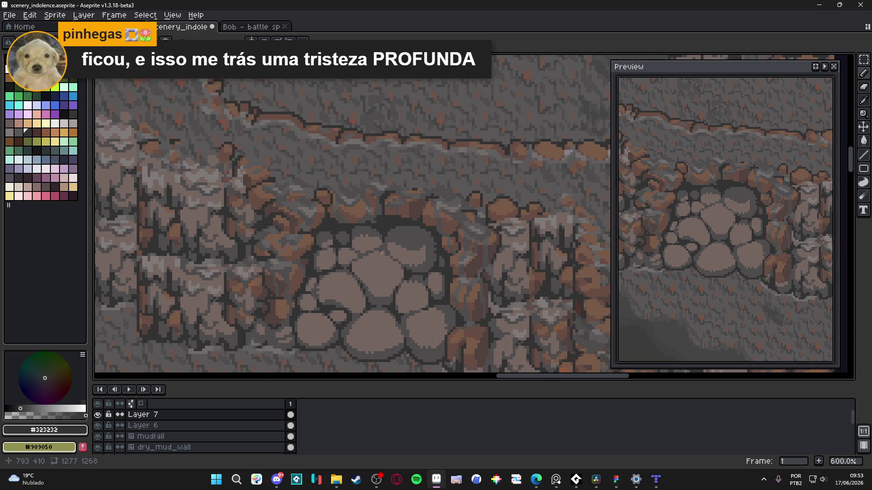
pyautogui.scroll(4, 380, 252)
pyautogui.click(394, 244)
pyautogui.click(394, 252)
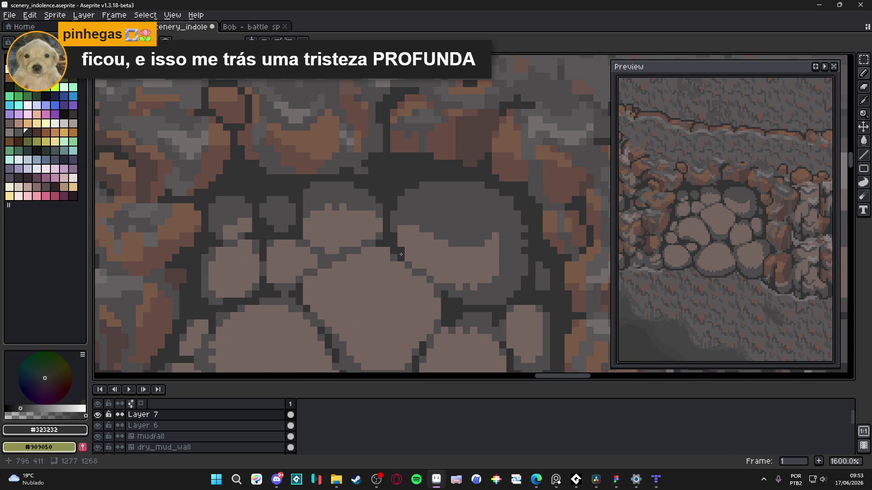
pyautogui.scroll(-4, 375, 245)
pyautogui.hotkey('ctrl', 's')
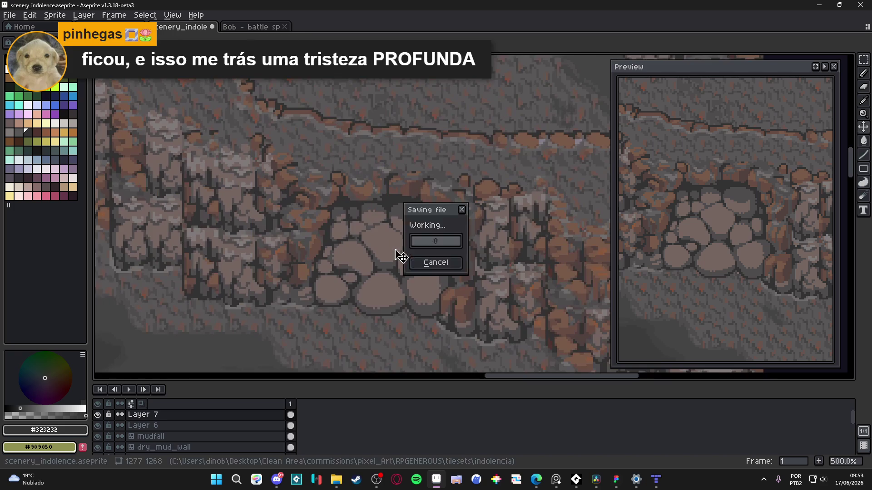
pyautogui.scroll(-1, 418, 259)
pyautogui.scroll(3, 456, 237)
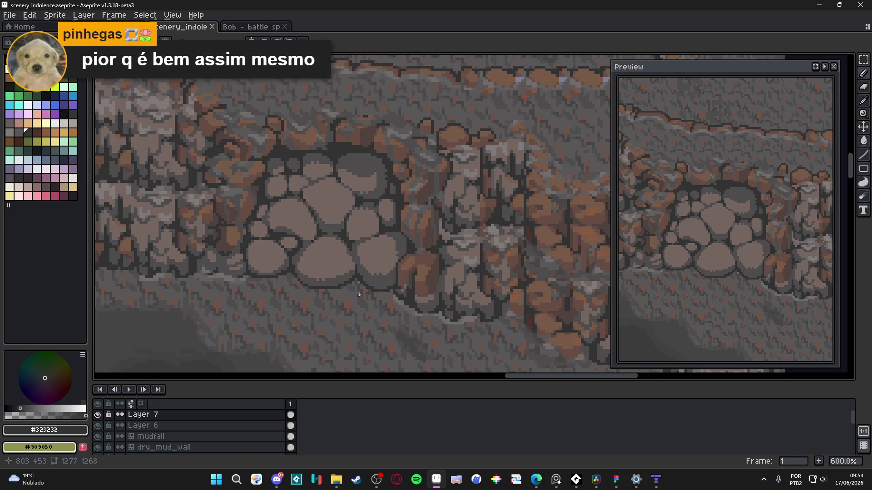
pyautogui.scroll(4, 391, 290)
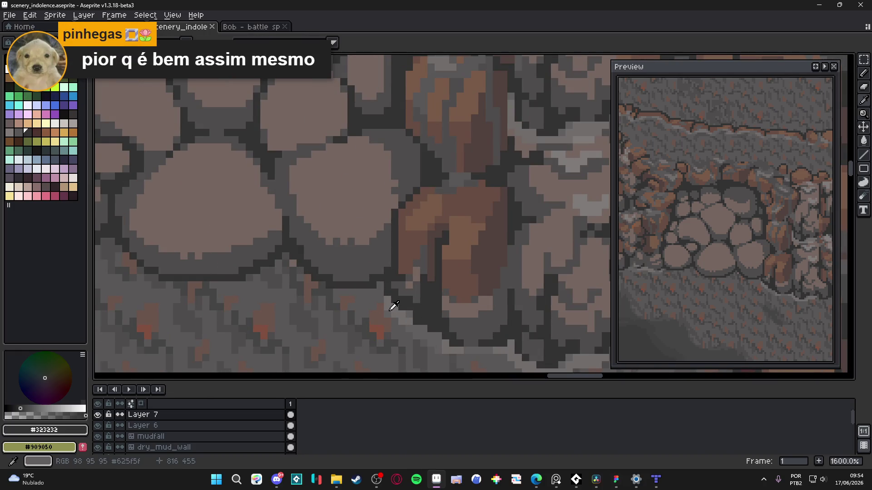
# Step: Paint a light grey #716d6c strip under the cobblestones, extending it left
pyautogui.keyDown('alt'); pyautogui.click(389, 311); pyautogui.keyUp('alt')
pyautogui.keyDown('alt'); pyautogui.click(389, 302); pyautogui.keyUp('alt')
pyautogui.moveTo(379, 295)
pyautogui.mouseDown()
pyautogui.moveTo(303, 295)
pyautogui.moveTo(305, 279)
pyautogui.moveTo(283, 260)
pyautogui.moveTo(273, 277)
pyautogui.moveTo(254, 283)
pyautogui.moveTo(356, 289)
pyautogui.moveTo(271, 284)
pyautogui.moveTo(251, 264)
pyautogui.mouseUp()
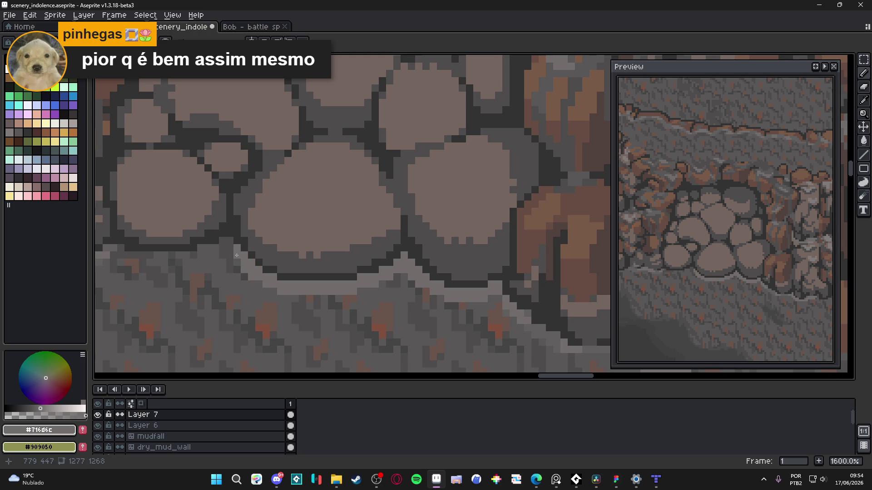
pyautogui.moveTo(233, 252)
pyautogui.mouseDown()
pyautogui.moveTo(233, 238)
pyautogui.moveTo(255, 259)
pyautogui.mouseUp()
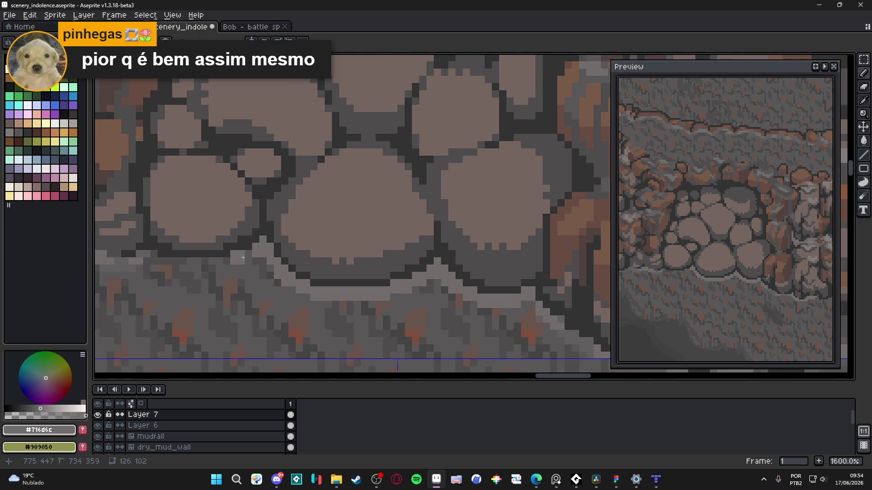
pyautogui.click(244, 258)
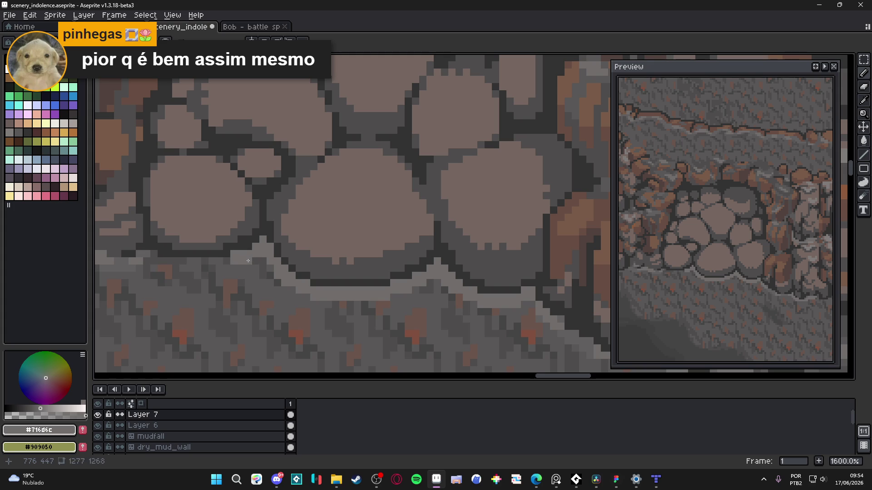
pyautogui.moveTo(233, 267); pyautogui.dragTo(157, 259)
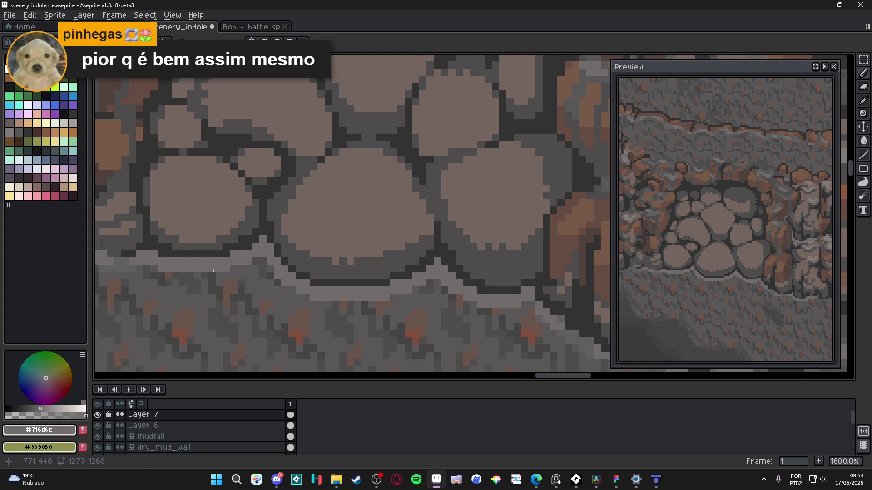
# Step: Darken two stray pixels beside the ledge and return to the Pencil
pyautogui.scroll(-4, 204, 266)
pyautogui.scroll(6, 357, 266)
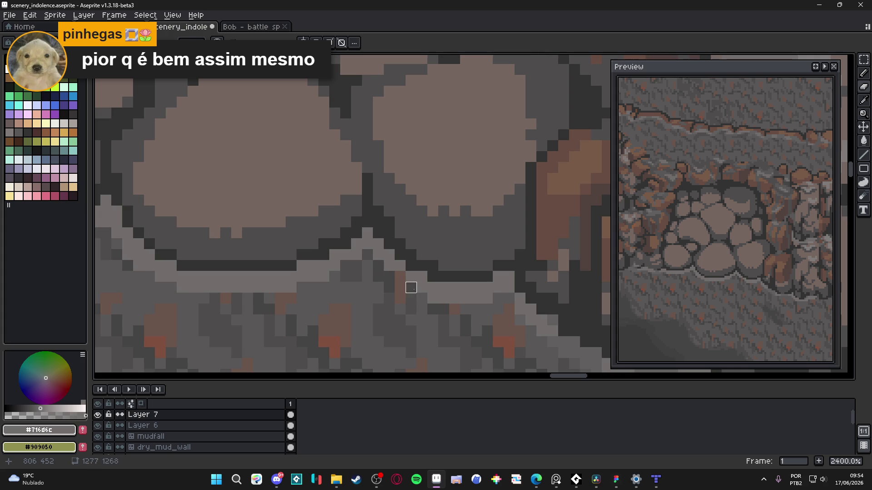
pyautogui.scroll(-3, 335, 276)
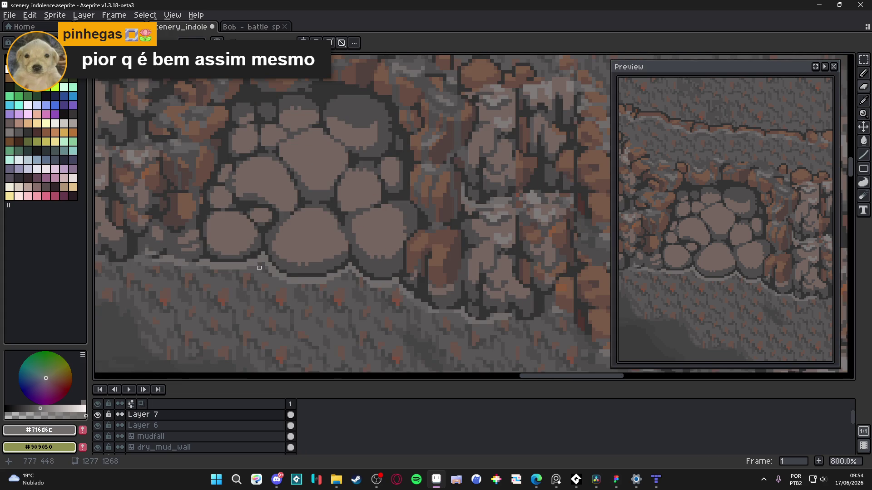
pyautogui.scroll(3, 259, 268)
pyautogui.click(294, 288)
pyautogui.click(305, 298)
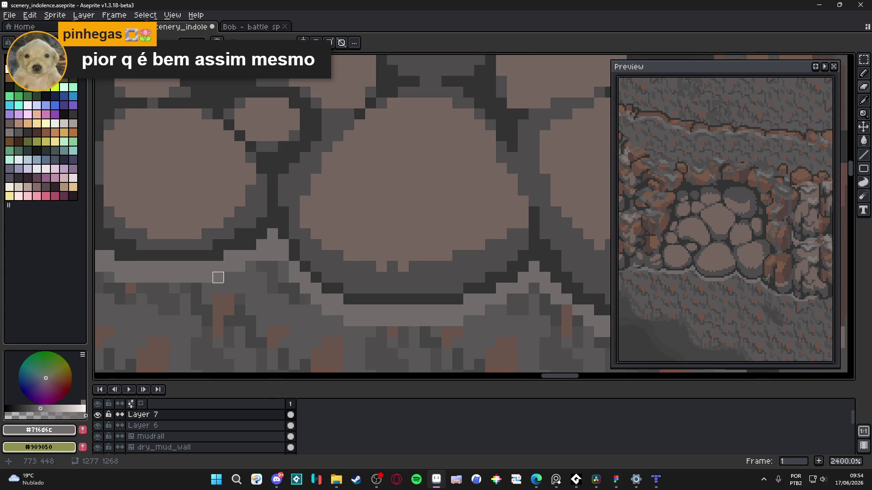
pyautogui.moveTo(173, 276); pyautogui.dragTo(222, 290)
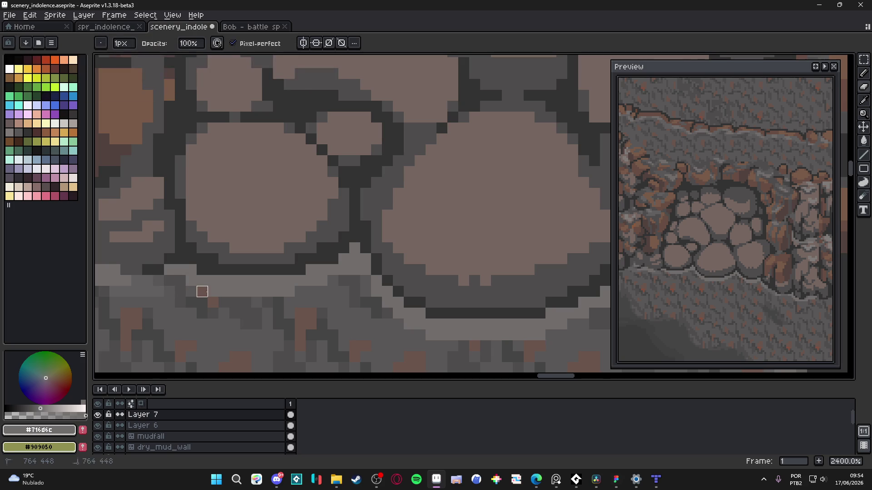
pyautogui.scroll(-3, 255, 295)
pyautogui.press('b')
pyautogui.scroll(2, 305, 302)
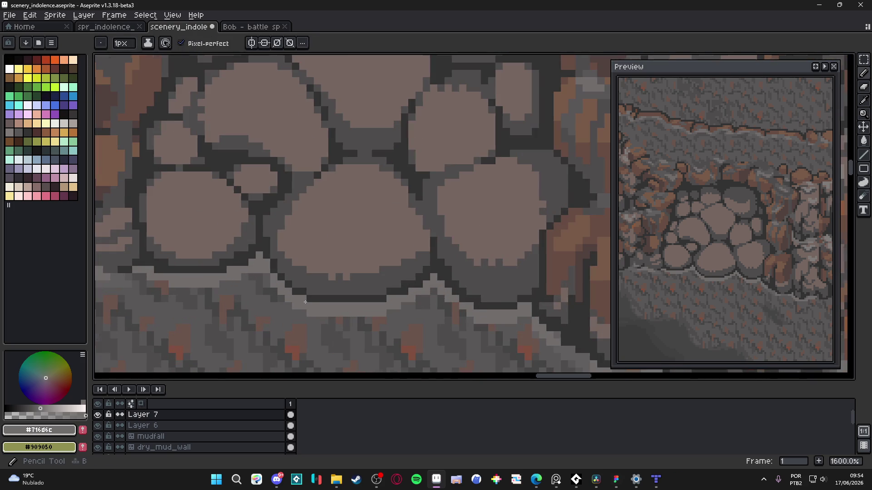
pyautogui.scroll(-2, 324, 313)
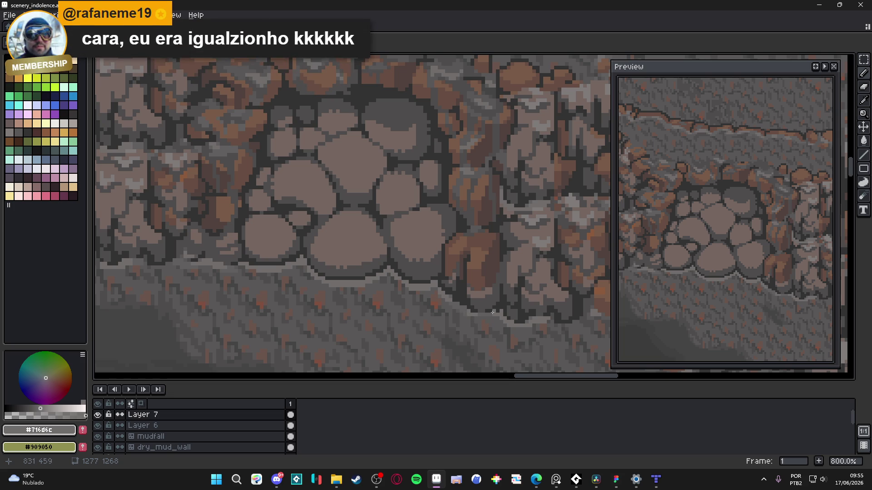
# Step: Pick darker grey #625f5f and shade the edge beside the ledge
pyautogui.scroll(1, 482, 311)
pyautogui.keyDown('alt'); pyautogui.click(438, 301); pyautogui.keyUp('alt')
pyautogui.scroll(1, 436, 299)
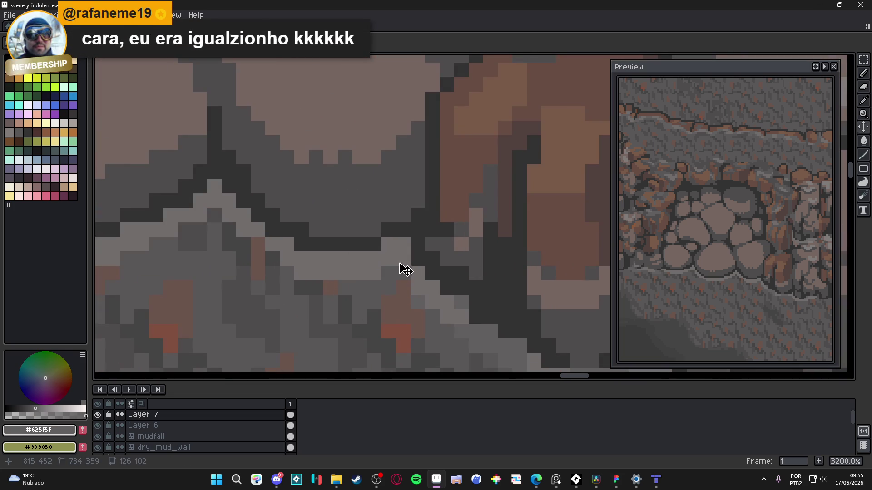
pyautogui.click(367, 267)
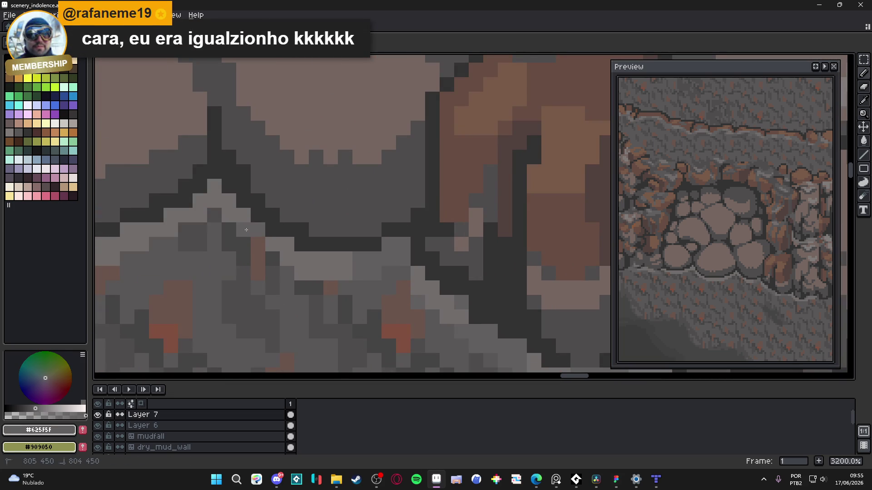
pyautogui.moveTo(237, 211)
pyautogui.mouseDown()
pyautogui.moveTo(214, 186)
pyautogui.moveTo(196, 214)
pyautogui.moveTo(353, 232)
pyautogui.moveTo(305, 242)
pyautogui.moveTo(292, 259)
pyautogui.mouseUp()
# Step: Darken the rock along the ledge's underside, saving and undoing one stray pixel
pyautogui.hscroll(-5, 283, 255)
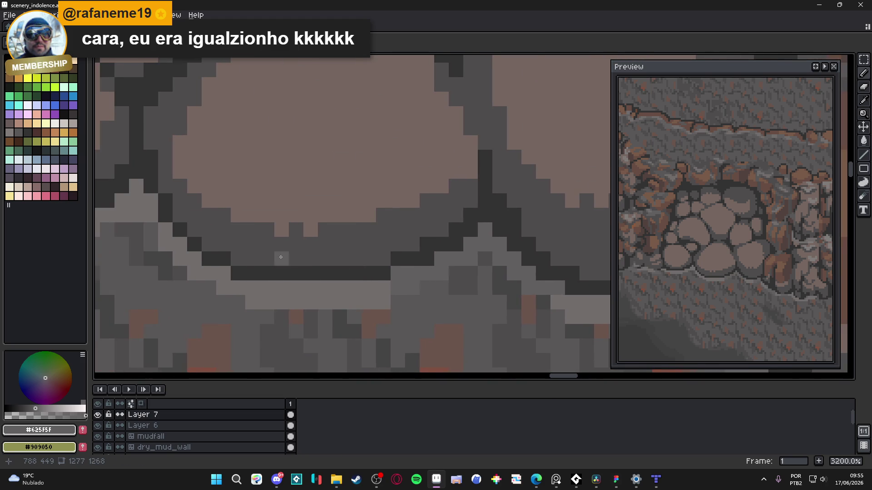
pyautogui.scroll(1, 283, 255)
pyautogui.scroll(1, 249, 254)
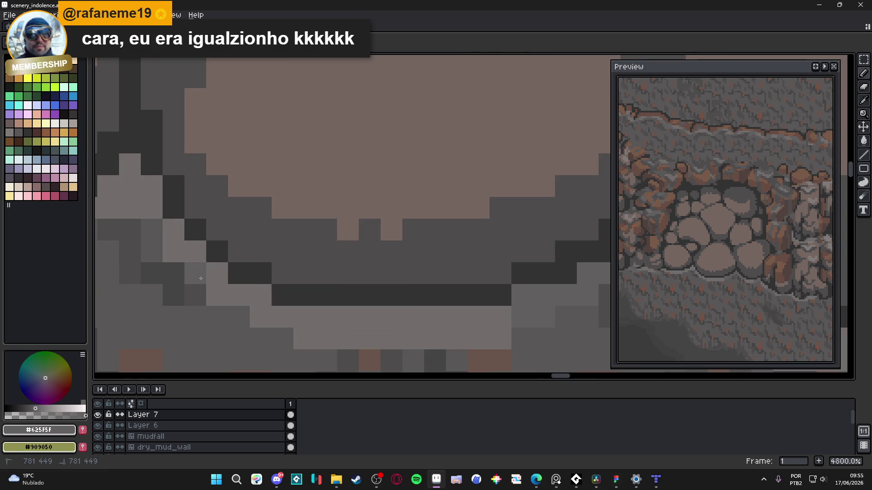
pyautogui.moveTo(211, 301)
pyautogui.mouseDown()
pyautogui.moveTo(260, 296)
pyautogui.moveTo(280, 314)
pyautogui.mouseUp()
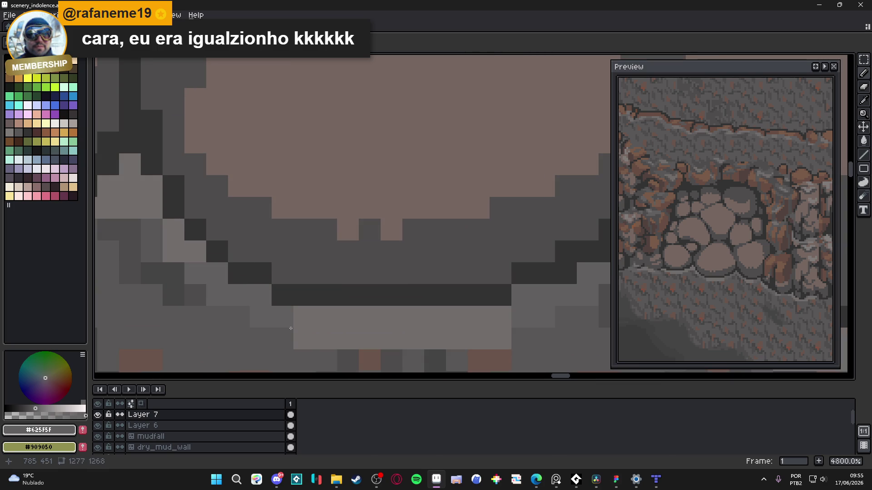
pyautogui.scroll(-4, 268, 315)
pyautogui.scroll(3, 327, 306)
pyautogui.moveTo(308, 318)
pyautogui.mouseDown()
pyautogui.moveTo(296, 313)
pyautogui.moveTo(254, 332)
pyautogui.moveTo(295, 343)
pyautogui.moveTo(302, 328)
pyautogui.mouseUp()
pyautogui.click(305, 321)
pyautogui.hotkey('ctrl', 's')
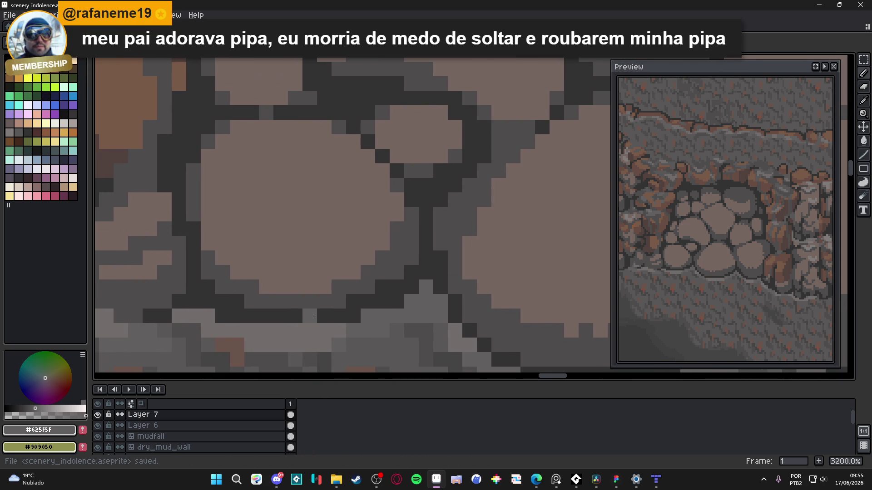
pyautogui.hotkey('ctrl', 'z')
# Step: Darken a further trail of pixels under the ledge and save
pyautogui.moveTo(184, 317); pyautogui.dragTo(255, 342)
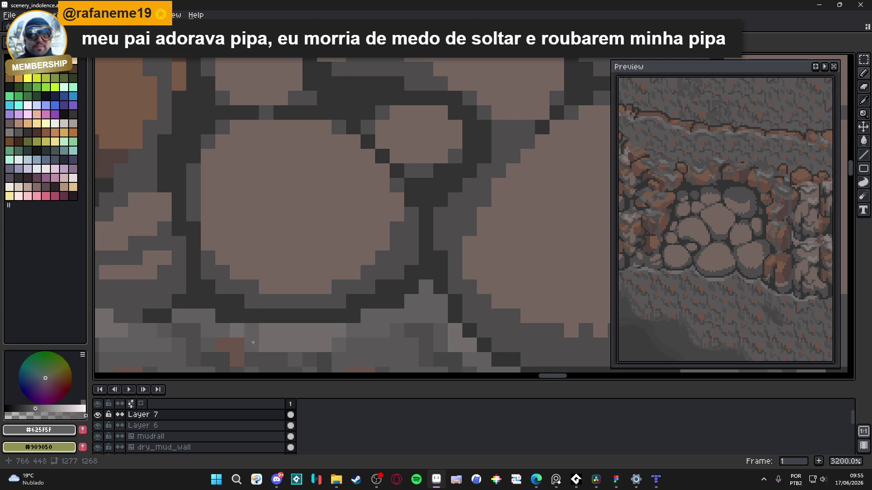
pyautogui.scroll(-3, 282, 267)
pyautogui.scroll(2, 303, 259)
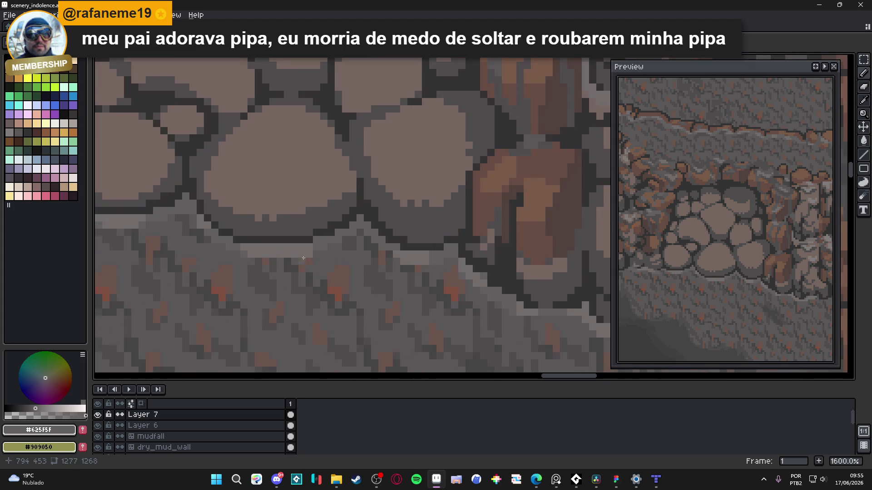
pyautogui.scroll(-4, 340, 269)
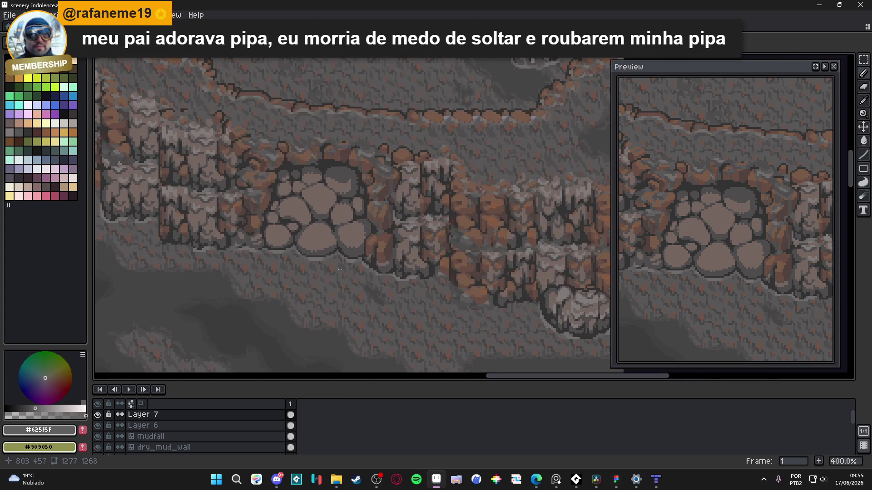
pyautogui.hotkey('ctrl', 's')
pyautogui.moveTo(331, 274); pyautogui.dragTo(344, 282)
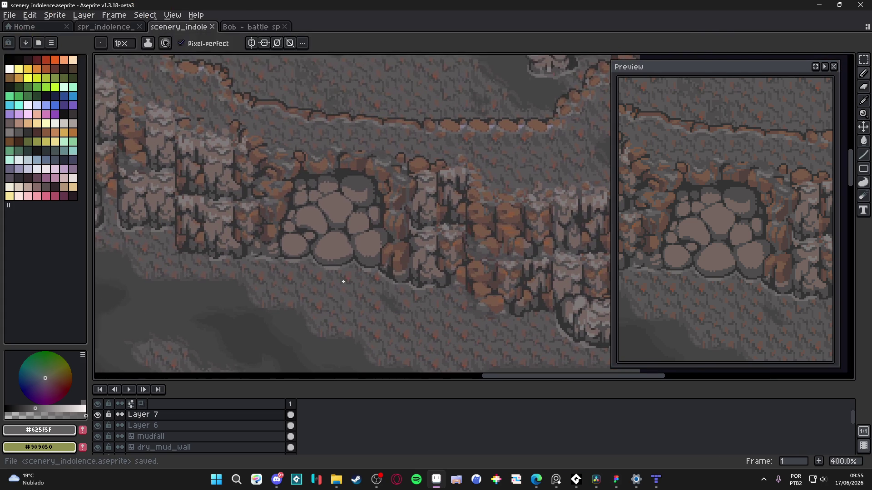
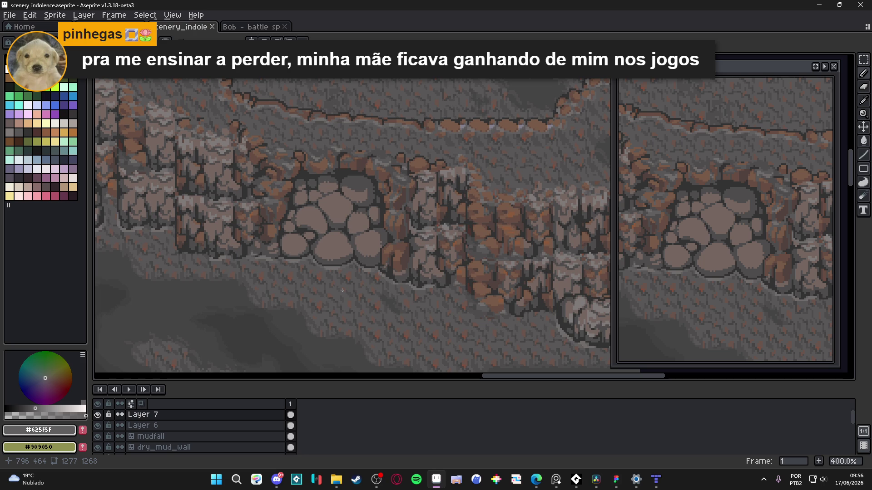
# Step: Pencil dark #323232 outline pixels above the boulder pile and save
pyautogui.hotkey('alt', 'Tab')
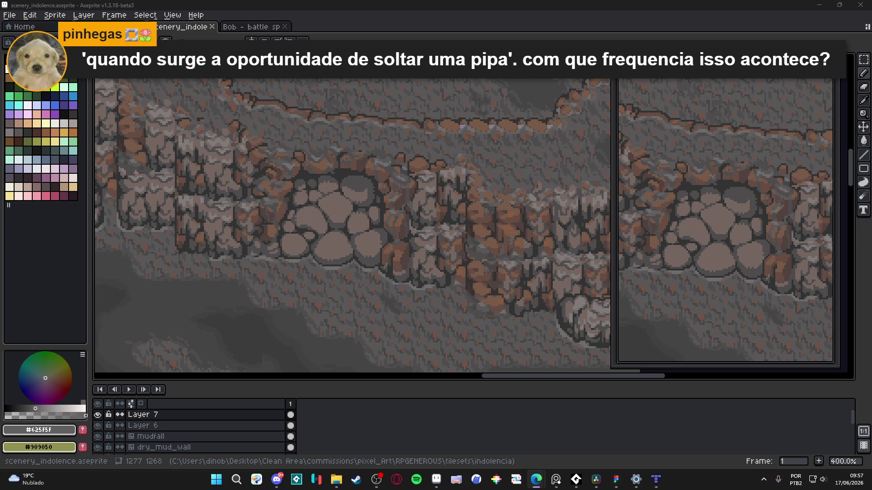
pyautogui.scroll(5, 363, 177)
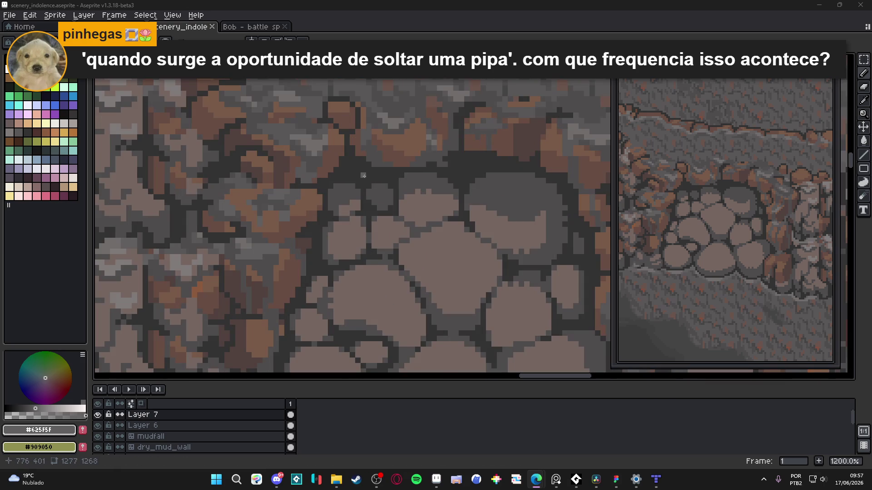
pyautogui.moveTo(363, 176); pyautogui.dragTo(331, 207)
pyautogui.keyDown('alt'); pyautogui.click(335, 201); pyautogui.keyUp('alt')
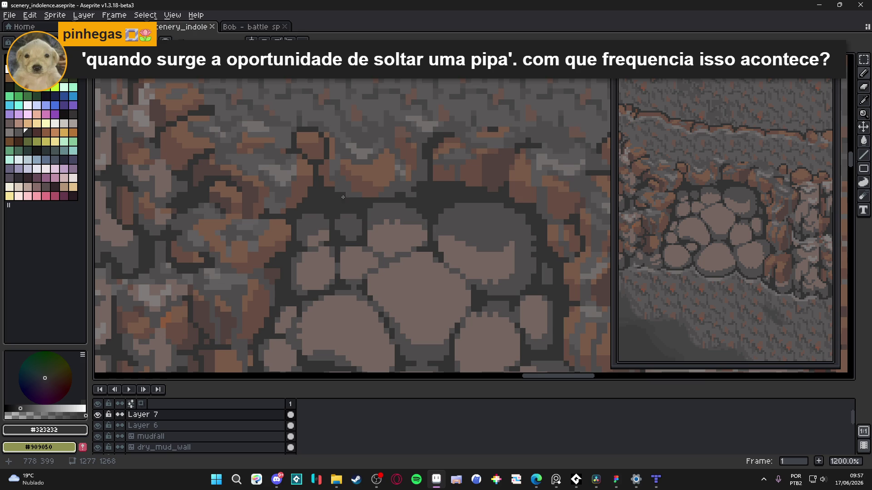
pyautogui.scroll(1, 326, 184)
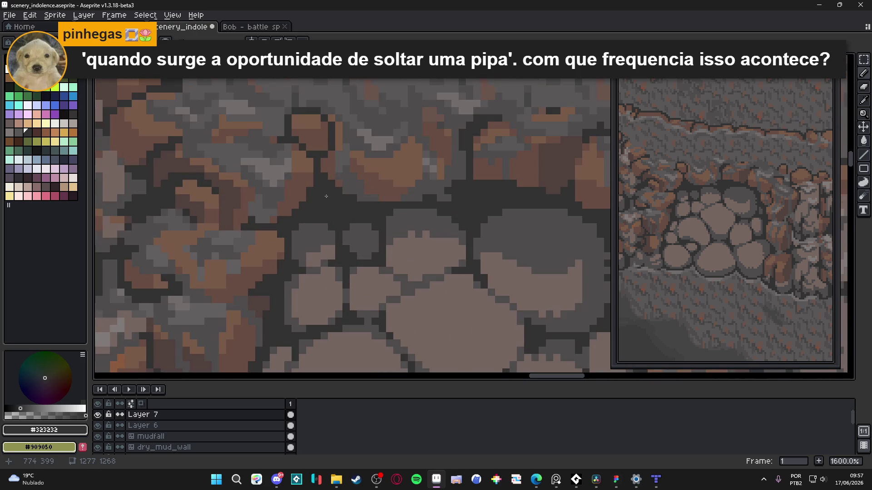
pyautogui.scroll(-3, 323, 169)
pyautogui.scroll(3, 330, 189)
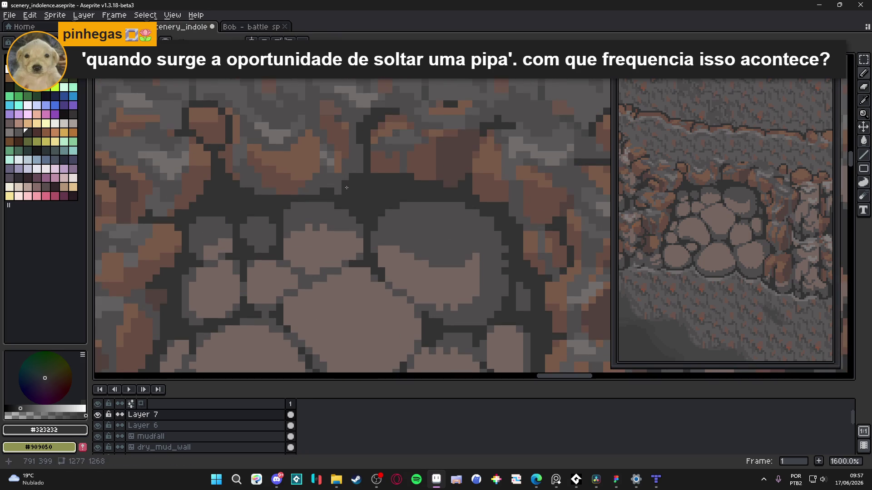
pyautogui.scroll(-5, 331, 190)
pyautogui.hotkey('ctrl', 's')
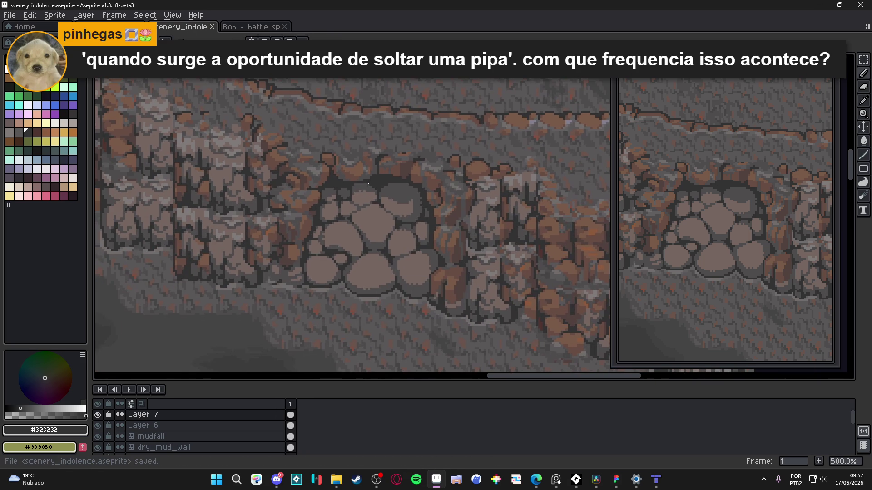
# Step: Paint brown #674d42 pixels on the rock beside the boulders and save again
pyautogui.scroll(4, 317, 191)
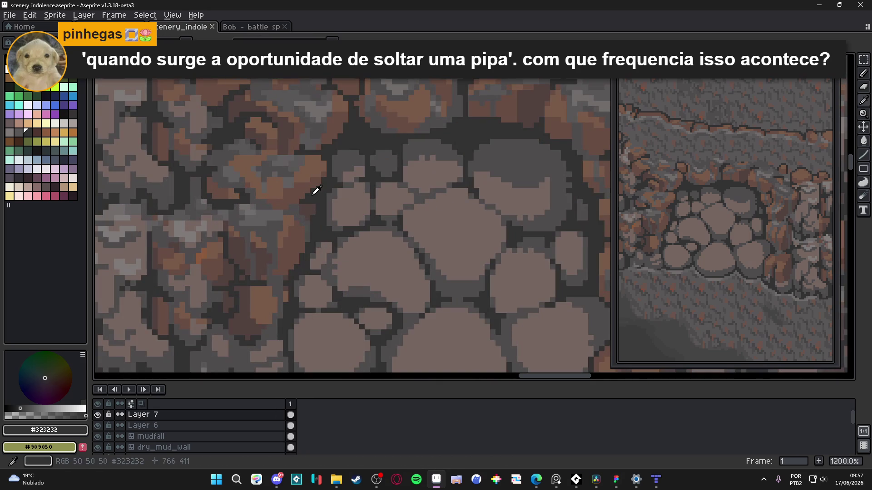
pyautogui.keyDown('alt'); pyautogui.click(308, 196); pyautogui.keyUp('alt')
pyautogui.click(307, 197)
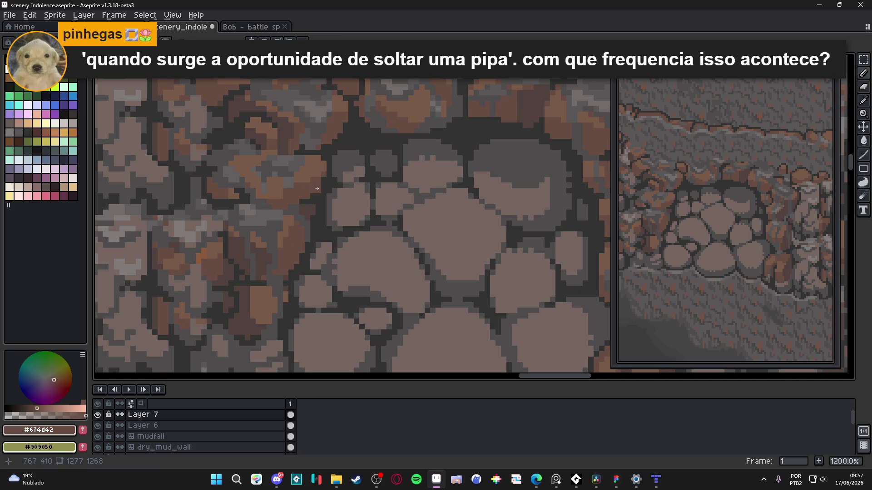
pyautogui.scroll(-4, 347, 207)
pyautogui.hotkey('ctrl', 's')
pyautogui.scroll(-1, 404, 211)
pyautogui.moveTo(395, 212)
pyautogui.mouseDown()
pyautogui.moveTo(375, 212)
pyautogui.moveTo(382, 204)
pyautogui.mouseUp()
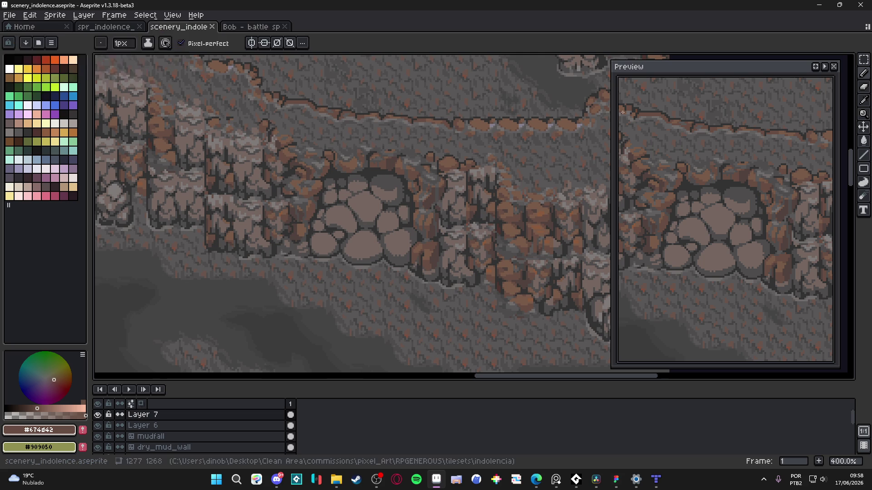
# Step: Paint a pixel of pale stone grey #756661 on the boulder cluster and save
pyautogui.scroll(5, 364, 192)
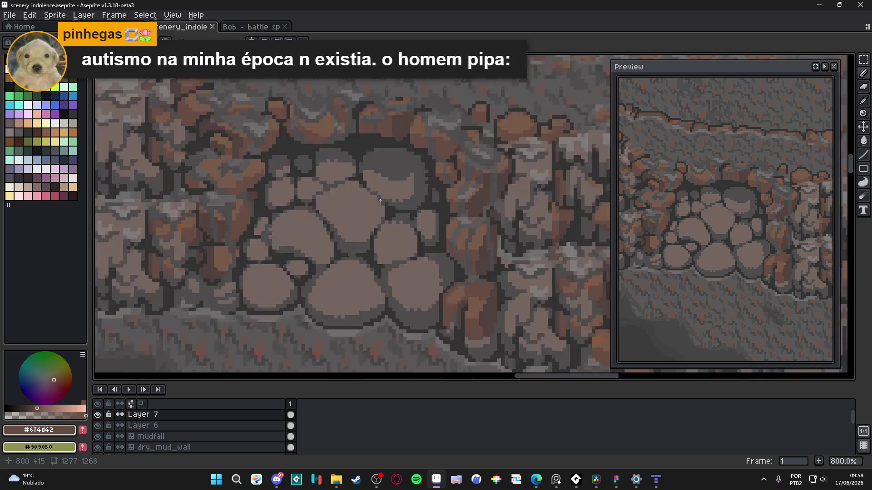
pyautogui.keyDown('alt'); pyautogui.click(385, 188); pyautogui.keyUp('alt')
pyautogui.click(410, 168)
pyautogui.scroll(-5, 418, 205)
pyautogui.hotkey('ctrl', 's')
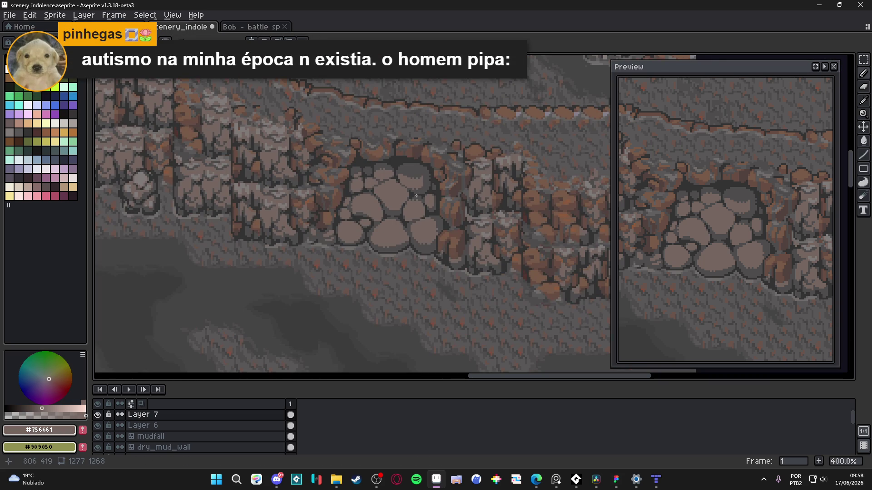
pyautogui.scroll(-1, 409, 213)
# Step: Pan the view across the cliff wall up to the upper cave floor
pyautogui.moveTo(403, 222); pyautogui.dragTo(381, 236)
pyautogui.scroll(1, 381, 235)
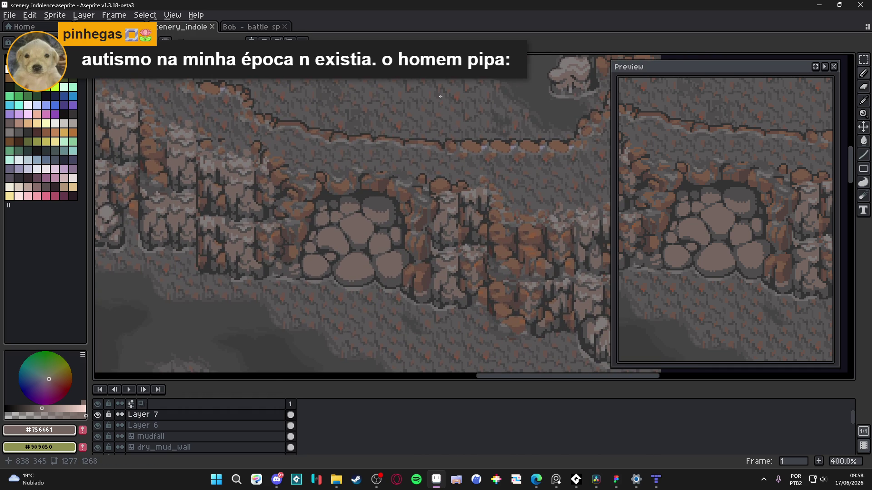
pyautogui.moveTo(438, 97); pyautogui.dragTo(441, 98)
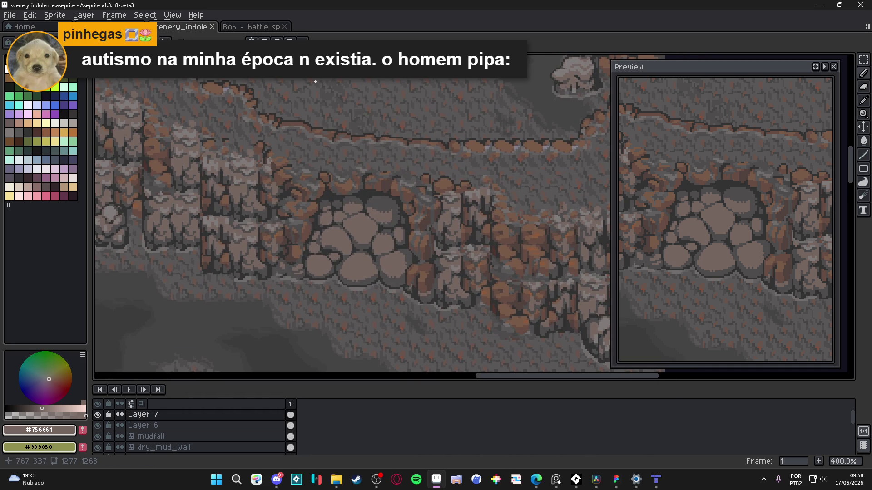
pyautogui.scroll(-1, 315, 81)
pyautogui.moveTo(316, 81); pyautogui.dragTo(319, 143)
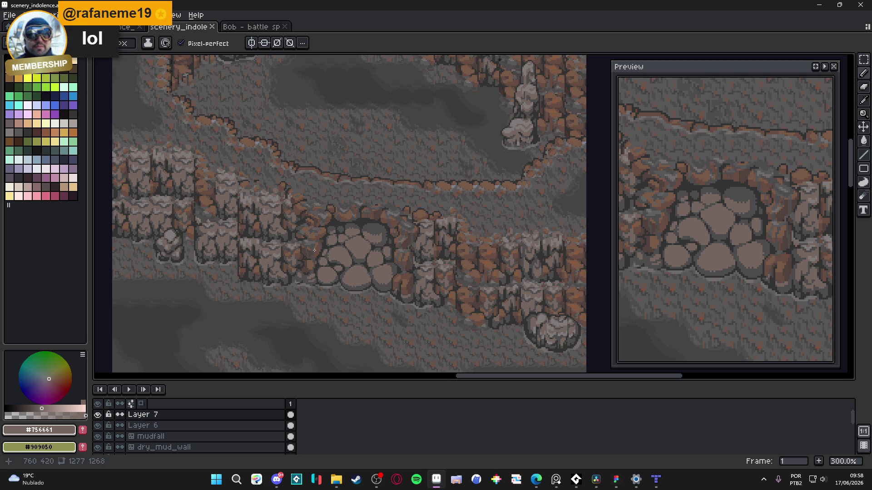
# Step: Snip a screenshot of the cliff and boulder area for the chat app
pyautogui.moveTo(352, 244); pyautogui.dragTo(351, 243)
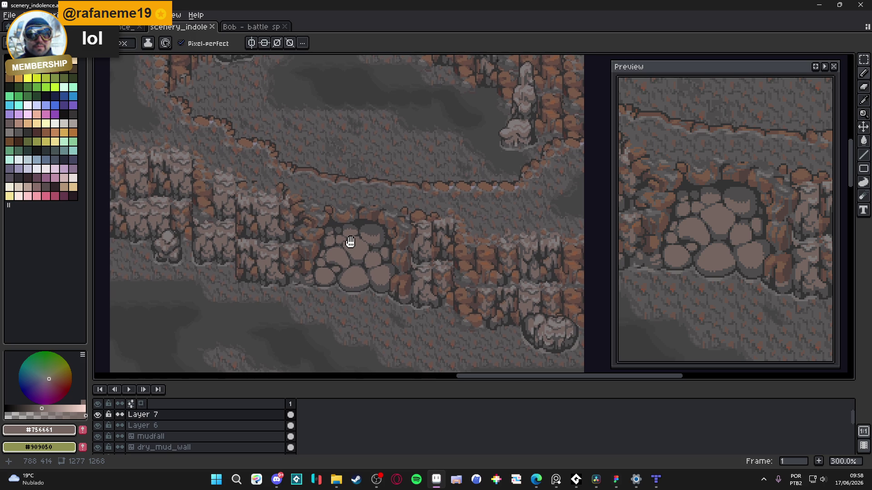
pyautogui.press('super+shift+s')
pyautogui.moveTo(193, 89)
pyautogui.mouseDown()
pyautogui.moveTo(225, 122)
pyautogui.moveTo(540, 352)
pyautogui.moveTo(520, 363)
pyautogui.moveTo(535, 363)
pyautogui.mouseUp()
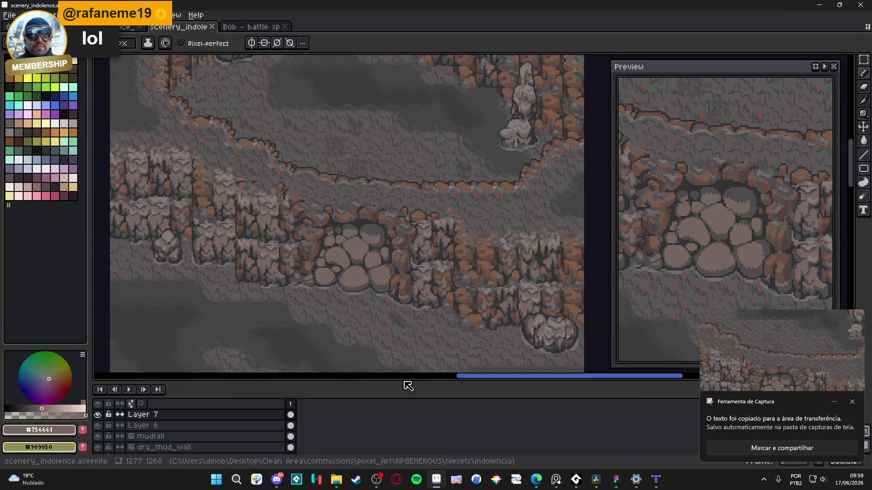
pyautogui.click(276, 479)
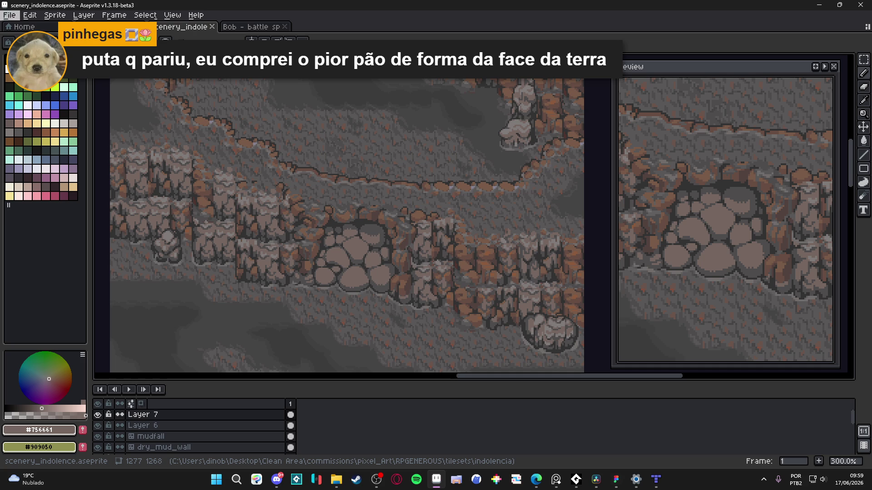
# Step: Save the file, look around the upper cave area, and hide Layer 7 to compare rocks
pyautogui.scroll(1, 374, 192)
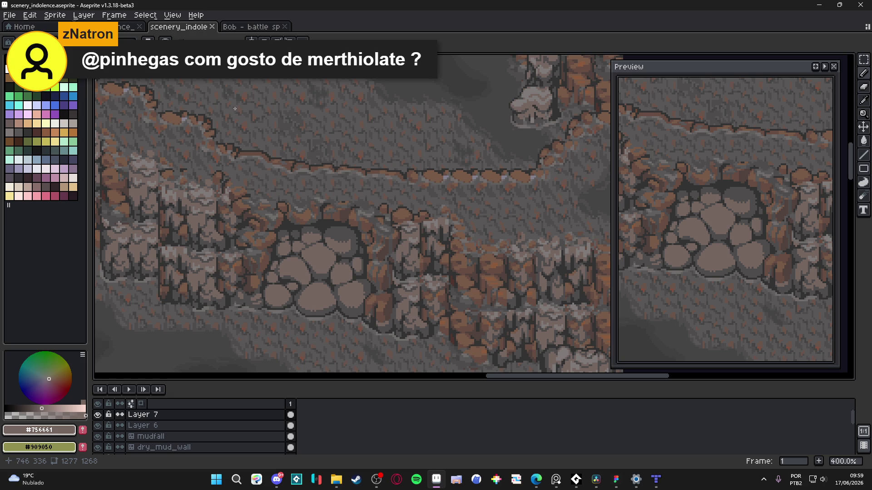
pyautogui.hotkey('ctrl', 's')
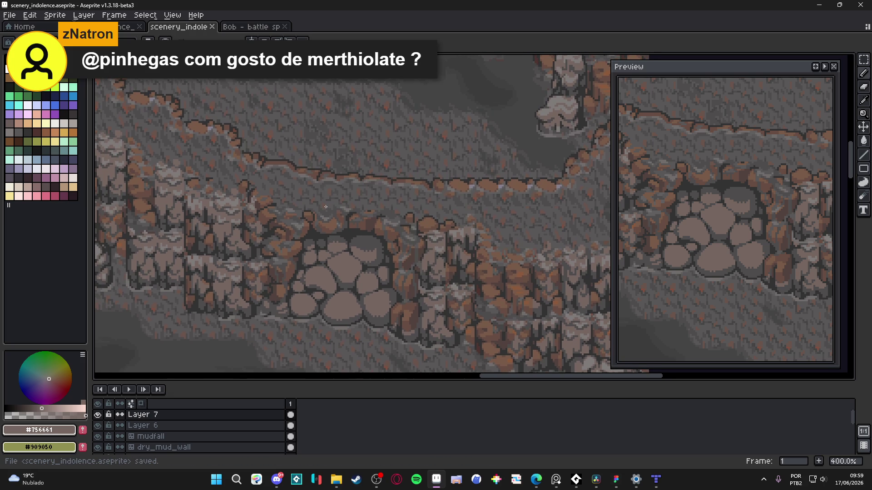
pyautogui.scroll(-1, 325, 206)
pyautogui.moveTo(312, 172)
pyautogui.mouseDown()
pyautogui.moveTo(337, 181)
pyautogui.moveTo(323, 136)
pyautogui.mouseUp()
pyautogui.moveTo(394, 154); pyautogui.dragTo(376, 243)
pyautogui.moveTo(462, 264)
pyautogui.mouseDown()
pyautogui.moveTo(403, 210)
pyautogui.moveTo(537, 300)
pyautogui.mouseUp()
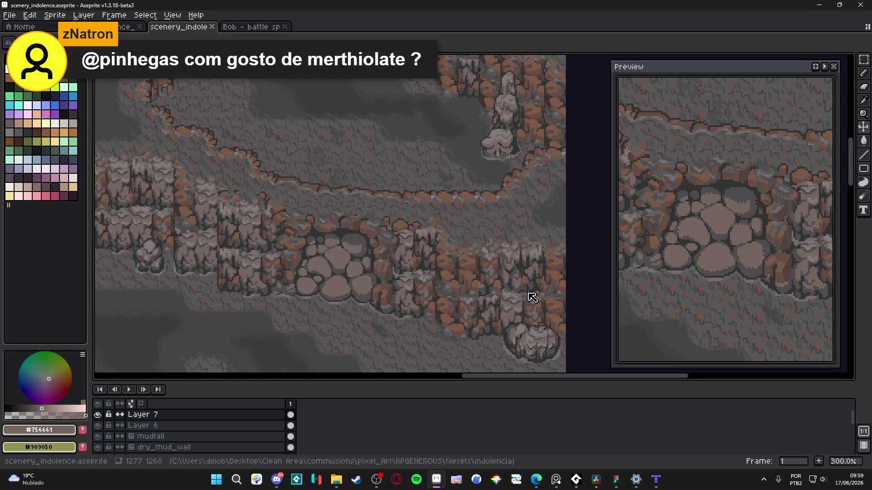
pyautogui.moveTo(454, 240); pyautogui.dragTo(462, 249)
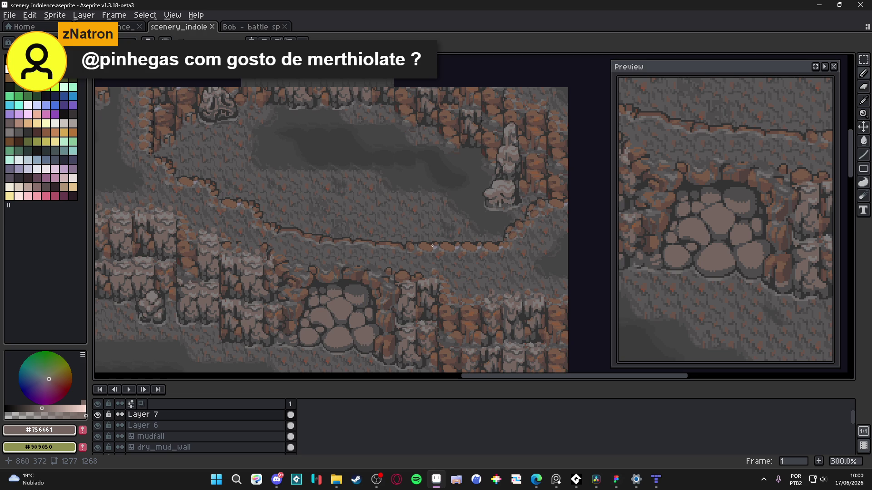
pyautogui.moveTo(436, 220); pyautogui.dragTo(464, 259)
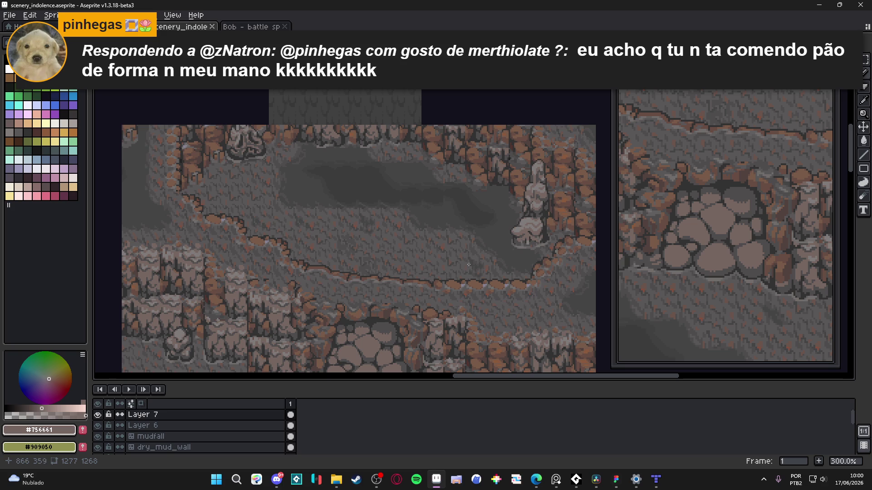
pyautogui.click(97, 415)
pyautogui.click(98, 415)
pyautogui.doubleClick(98, 416)
pyautogui.click(98, 416)
pyautogui.click(98, 415)
pyautogui.click(98, 416)
pyautogui.doubleClick(98, 415)
pyautogui.click(98, 416)
pyautogui.hotkey('alt', 'Tab')
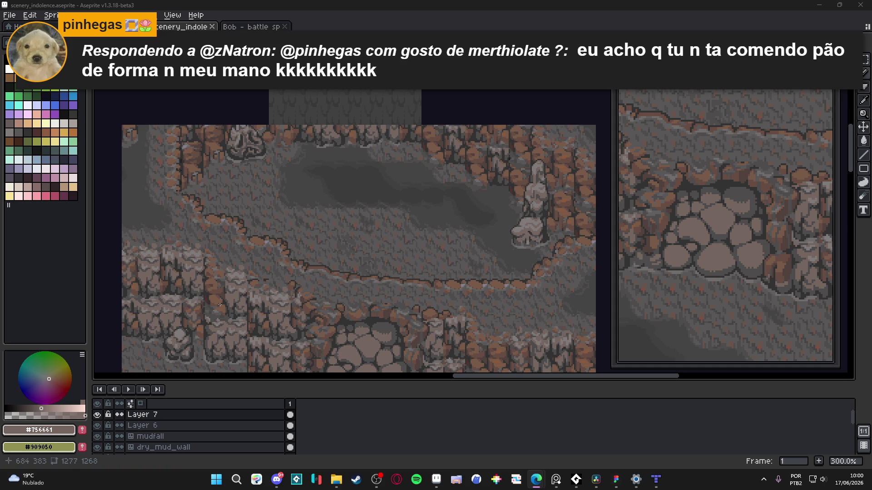
pyautogui.scroll(-2, 292, 263)
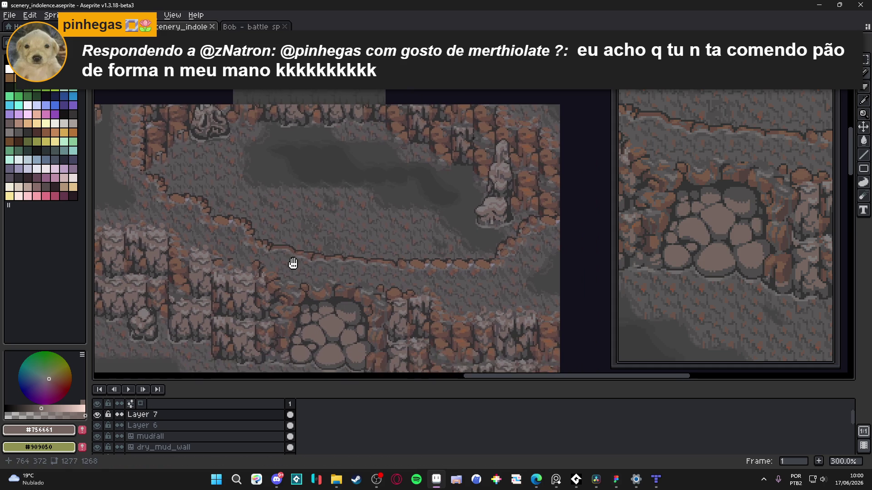
pyautogui.hotkey('ctrl', 's')
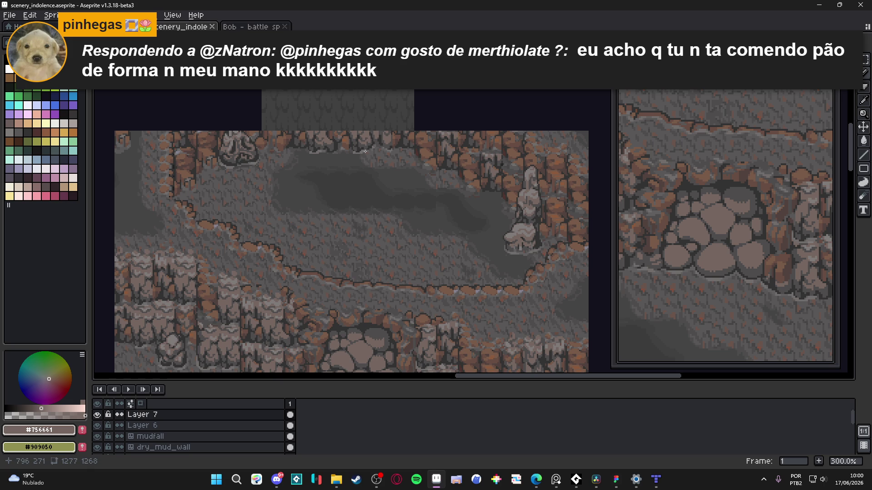
pyautogui.scroll(-1, 364, 151)
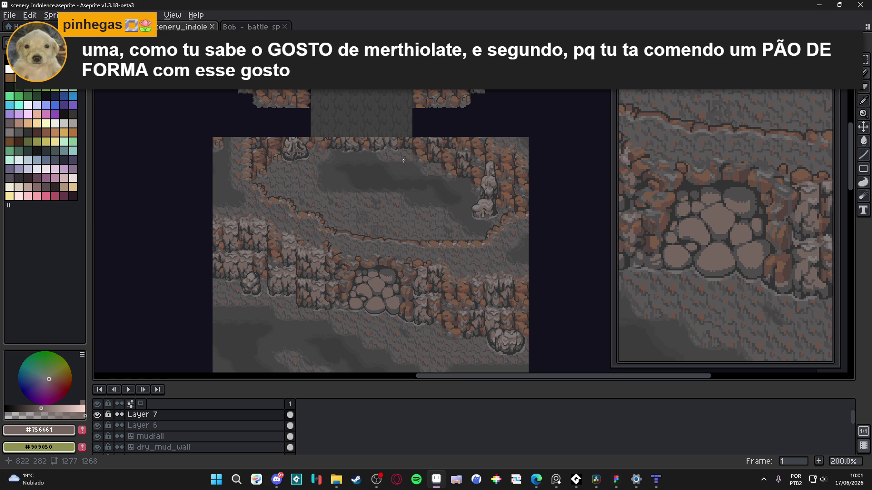
# Step: Make the mudfall tilemap the active layer and toggle its visibility to compare
pyautogui.scroll(1, 355, 171)
pyautogui.scroll(-4, 357, 155)
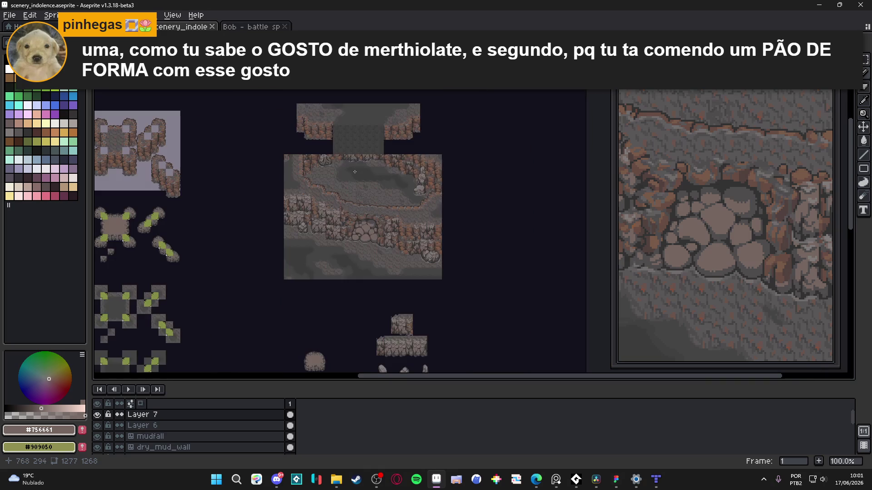
pyautogui.scroll(4, 359, 134)
pyautogui.keyDown('ctrl'); pyautogui.click(359, 134); pyautogui.keyUp('ctrl')
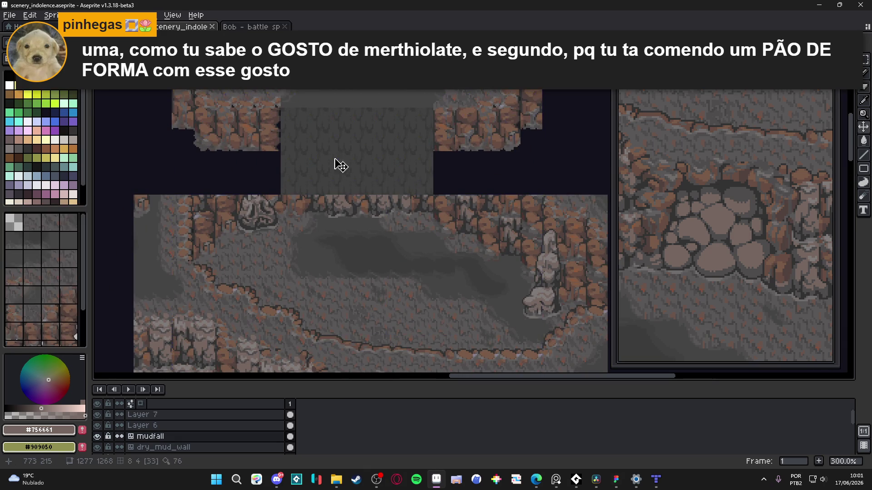
pyautogui.click(100, 437)
pyautogui.click(98, 437)
pyautogui.click(98, 436)
pyautogui.click(98, 436)
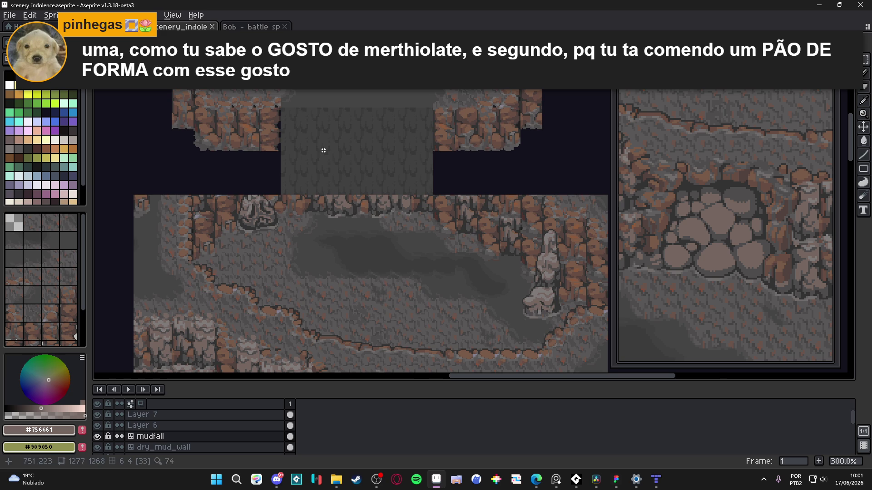
# Step: Select the upper block with the light column and move it 64 px upward
pyautogui.scroll(-1, 311, 157)
pyautogui.moveTo(221, 139)
pyautogui.mouseDown()
pyautogui.moveTo(475, 221)
pyautogui.moveTo(472, 236)
pyautogui.mouseUp()
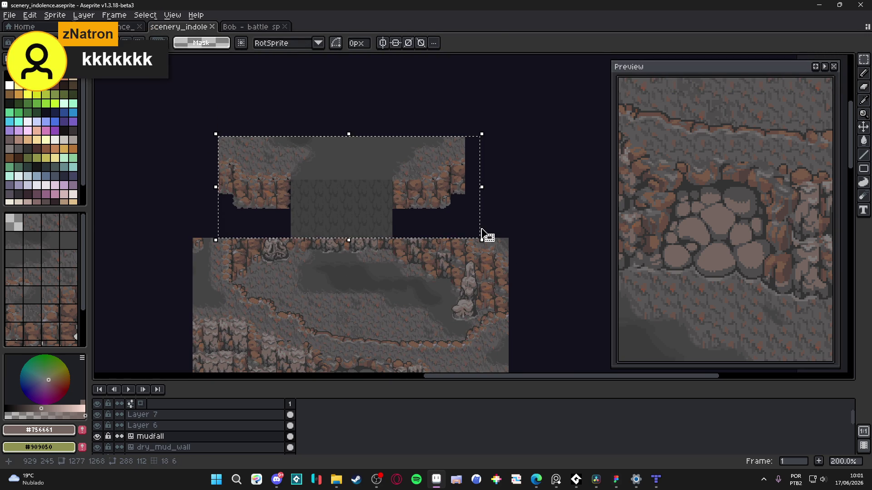
pyautogui.hotkey('shift', 'Up')
pyautogui.hotkey('shift', 'Up')
pyautogui.hotkey('shift', 'Up')
pyautogui.click(480, 229)
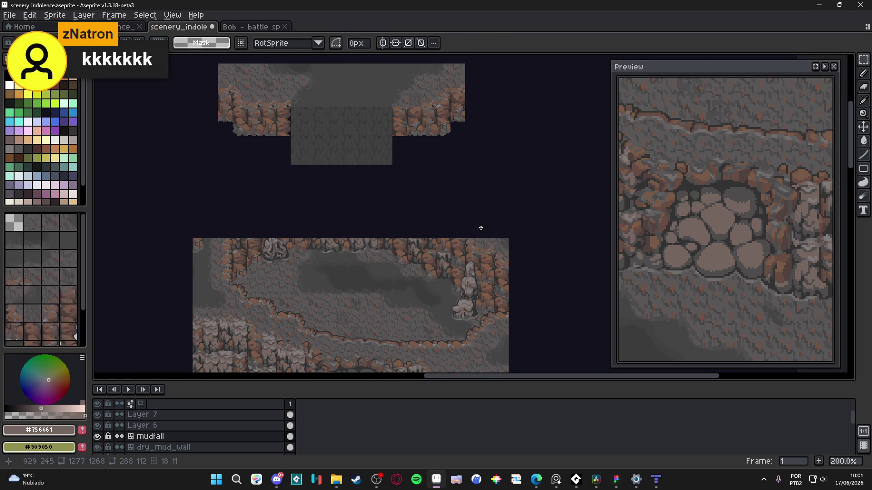
# Step: Recentre on the boulder cluster and save scenery_indolence.aseprite
pyautogui.moveTo(391, 256); pyautogui.dragTo(400, 195)
pyautogui.scroll(1, 400, 195)
pyautogui.moveTo(356, 245); pyautogui.dragTo(363, 188)
pyautogui.scroll(1, 364, 188)
pyautogui.moveTo(374, 230)
pyautogui.mouseDown()
pyautogui.moveTo(373, 258)
pyautogui.moveTo(373, 235)
pyautogui.moveTo(361, 245)
pyautogui.moveTo(350, 287)
pyautogui.mouseUp()
pyautogui.moveTo(405, 179)
pyautogui.mouseDown()
pyautogui.moveTo(377, 263)
pyautogui.moveTo(437, 273)
pyautogui.moveTo(413, 225)
pyautogui.moveTo(428, 237)
pyautogui.moveTo(380, 248)
pyautogui.mouseUp()
pyautogui.hotkey('ctrl', 's')
pyautogui.scroll(-1, 429, 237)
pyautogui.scroll(-2, 407, 262)
pyautogui.scroll(2, 407, 262)
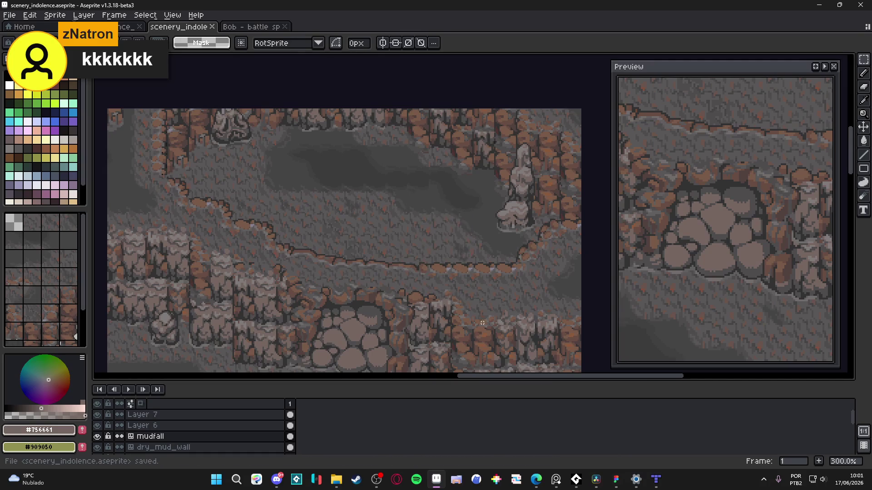
pyautogui.click(655, 480)
# Step: Zoom the Tiled map to 300% and select the darker_path_3 and bottom player image layers
pyautogui.scroll(5, 424, 278)
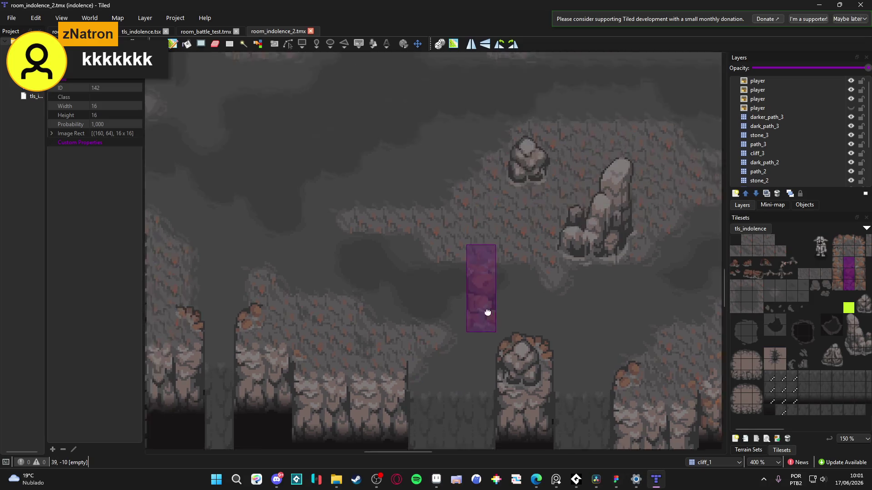
pyautogui.scroll(-2, 464, 391)
pyautogui.scroll(5, 494, 343)
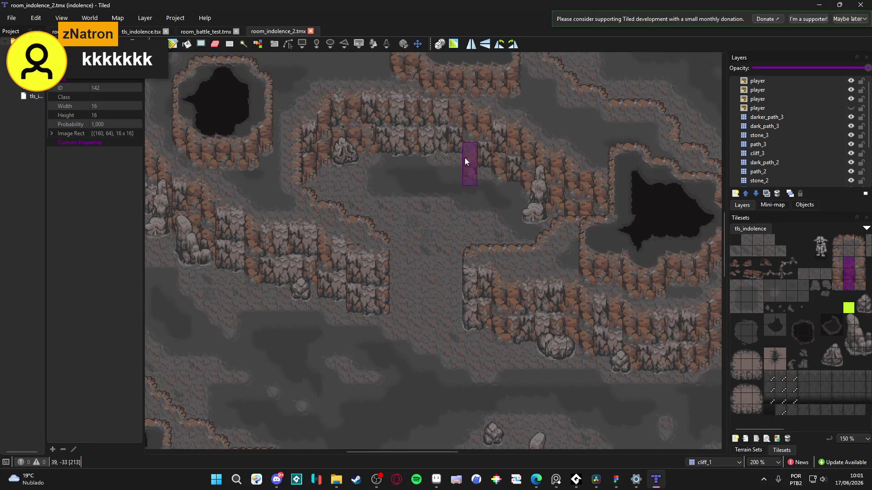
pyautogui.scroll(-2, 465, 171)
pyautogui.scroll(1, 484, 153)
pyautogui.scroll(1, 463, 182)
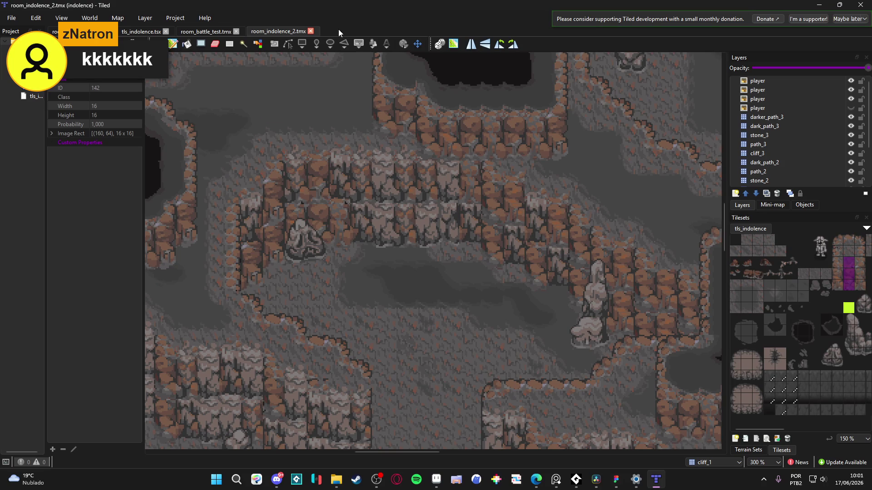
pyautogui.click(764, 117)
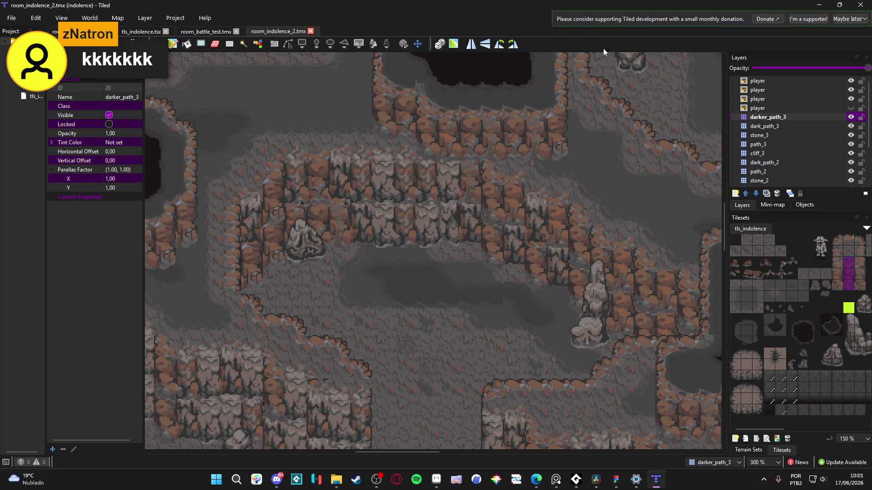
pyautogui.click(794, 104)
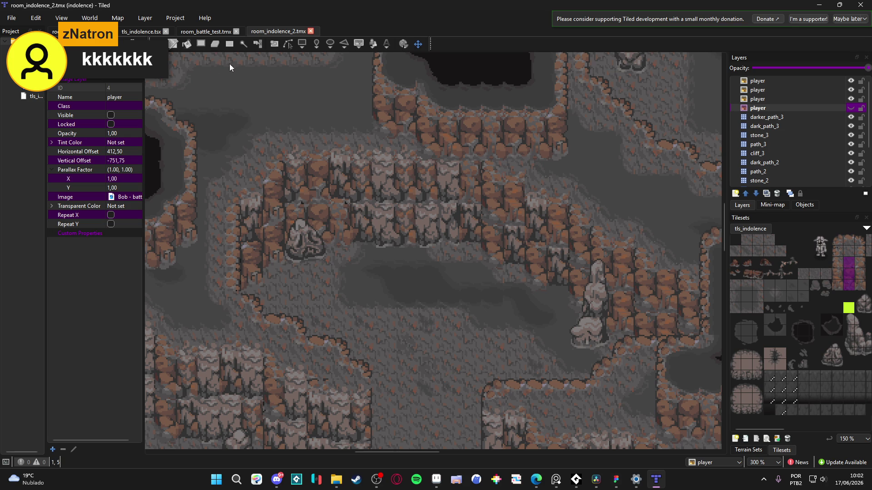
# Step: Snip the cave map area to the clipboard and return to Aseprite
pyautogui.press('super+shift+s')
pyautogui.moveTo(203, 57)
pyautogui.mouseDown()
pyautogui.moveTo(666, 342)
pyautogui.moveTo(697, 442)
pyautogui.mouseUp()
pyautogui.moveTo(696, 443); pyautogui.dragTo(693, 442)
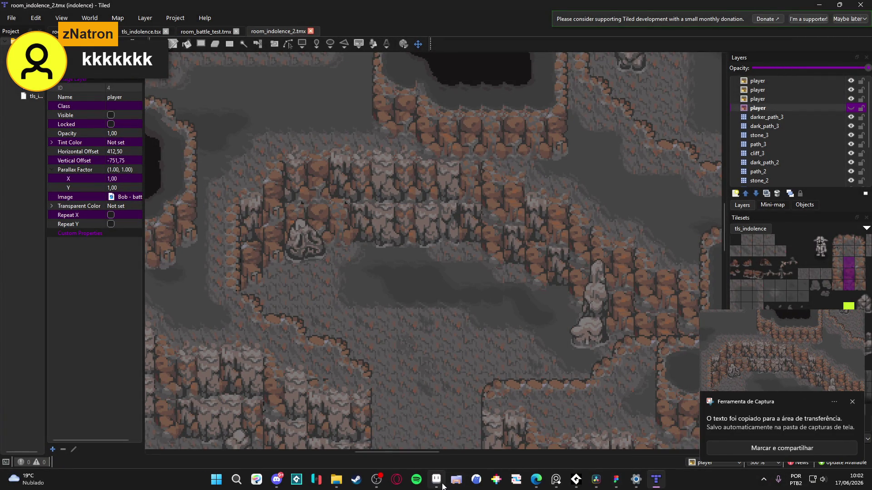
pyautogui.moveTo(436, 480)
pyautogui.click(435, 427)
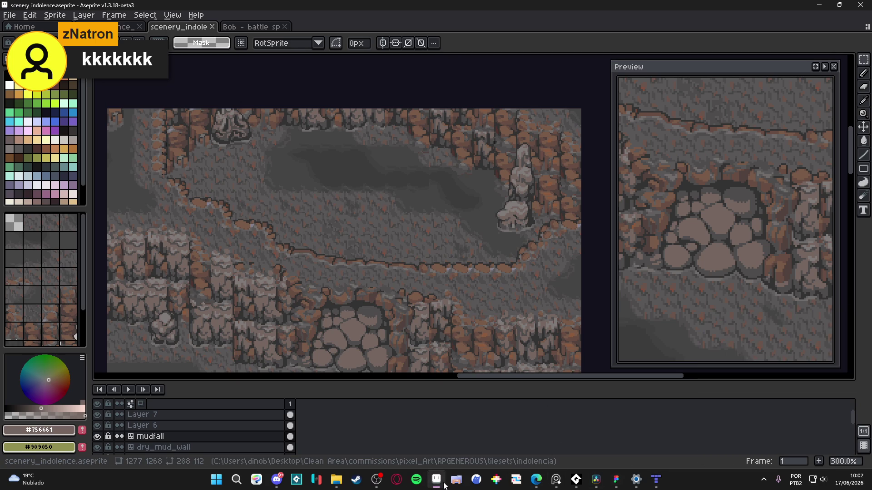
# Step: Create a new sprite, Sprite-0002, and paste the captured room_indolence_2 map into it
pyautogui.moveTo(436, 475)
pyautogui.click(656, 480)
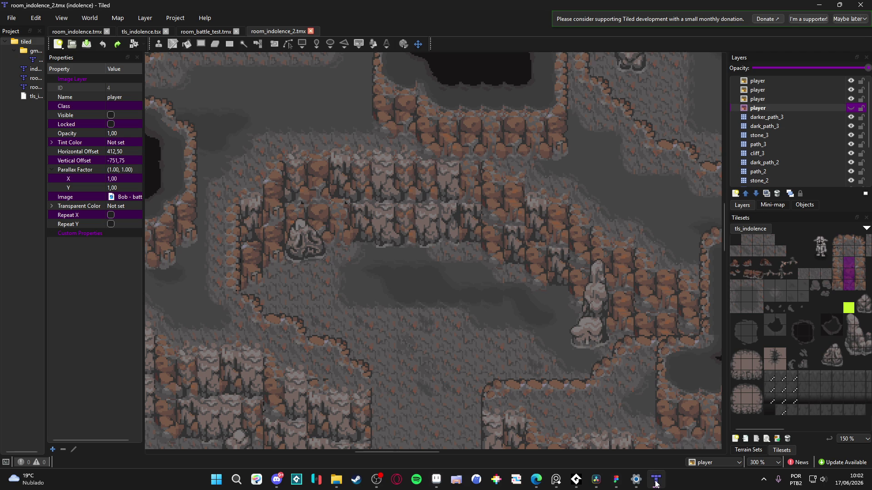
pyautogui.click(656, 480)
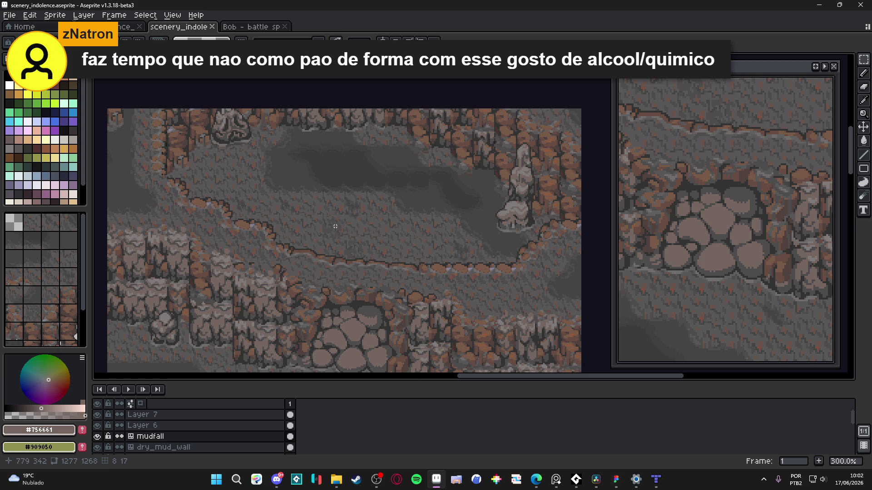
pyautogui.click(9, 15)
pyautogui.click(18, 26)
pyautogui.click(399, 337)
pyautogui.hotkey('ctrl', 'v')
pyautogui.press('Return')
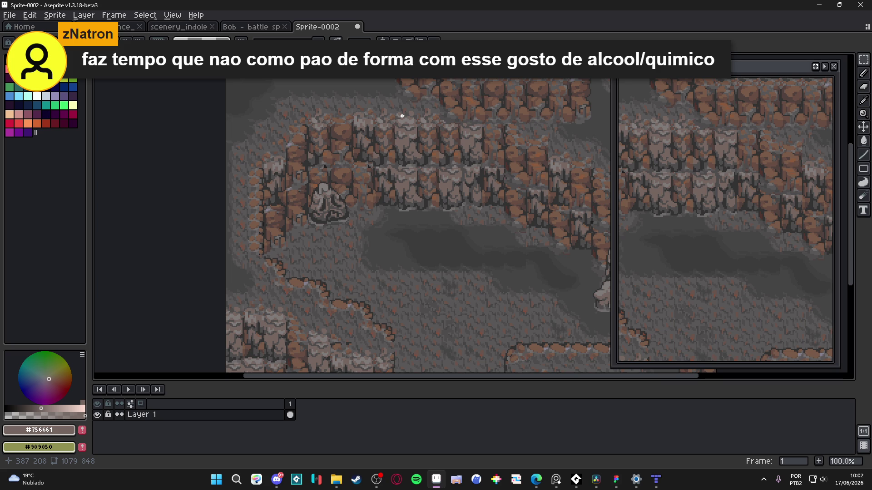
# Step: Toggle the grid and resize Sprite-0002 to one third, 359×282 px, with Lock Ratio on
pyautogui.hotkey('ctrl', "'")
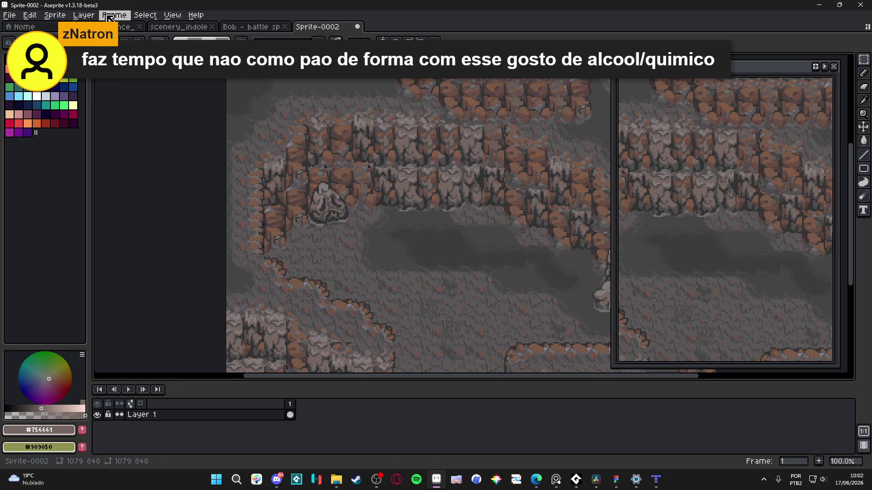
pyautogui.click(55, 15)
pyautogui.click(86, 57)
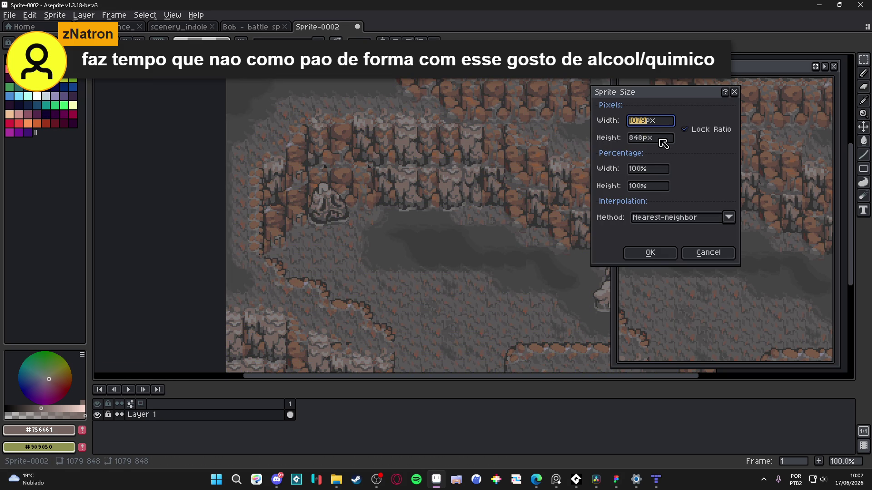
pyautogui.click(642, 169)
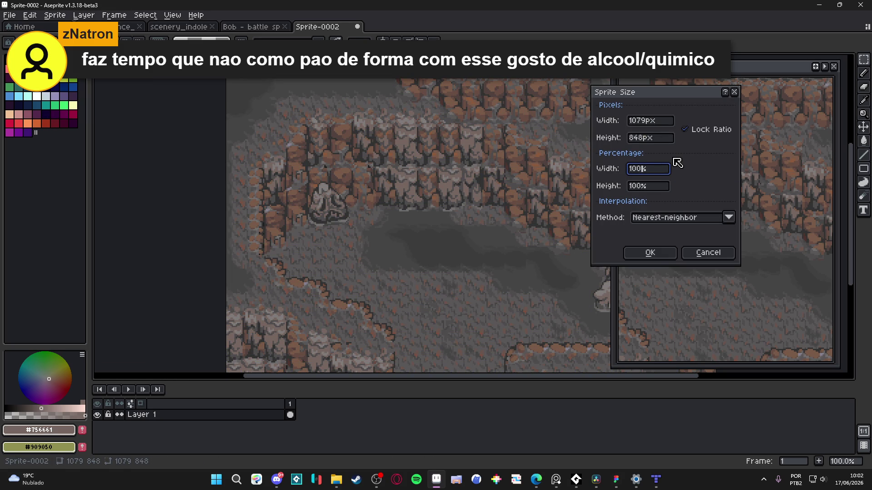
pyautogui.write('/3')
pyautogui.press('Return')
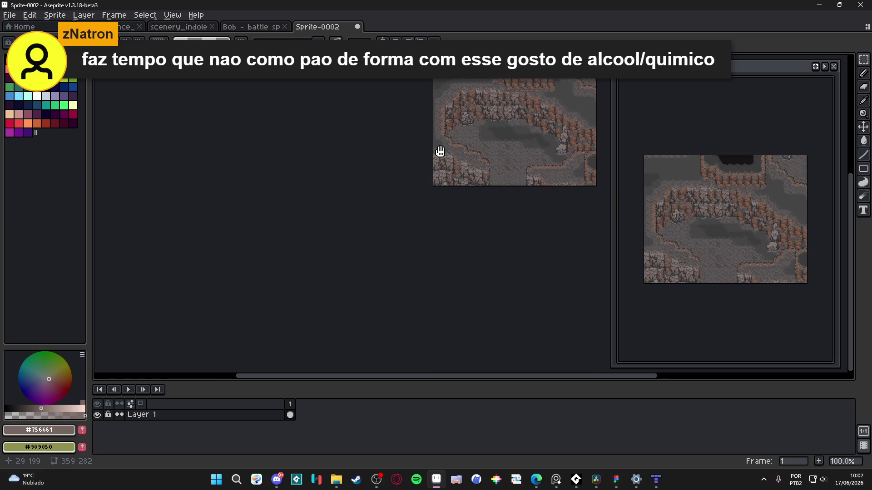
# Step: Zoom in and pan across the shrunken cave image
pyautogui.moveTo(448, 146); pyautogui.dragTo(341, 222)
pyautogui.scroll(3, 517, 188)
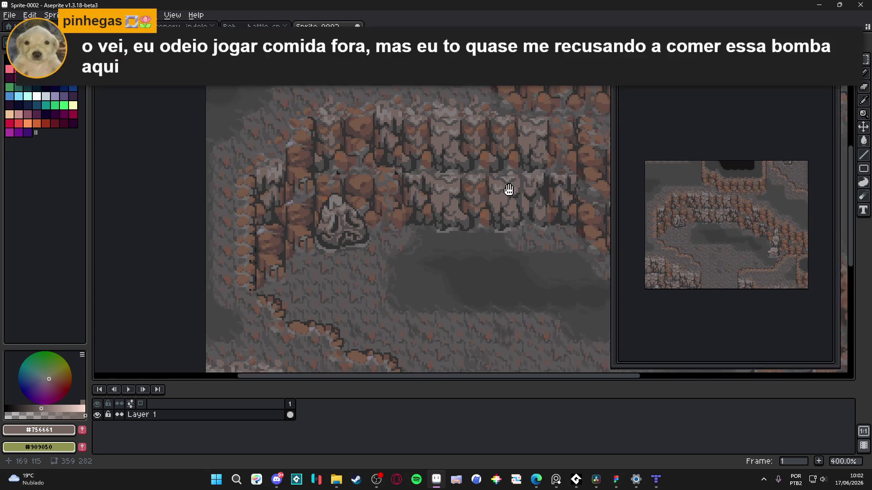
pyautogui.moveTo(518, 188); pyautogui.dragTo(463, 202)
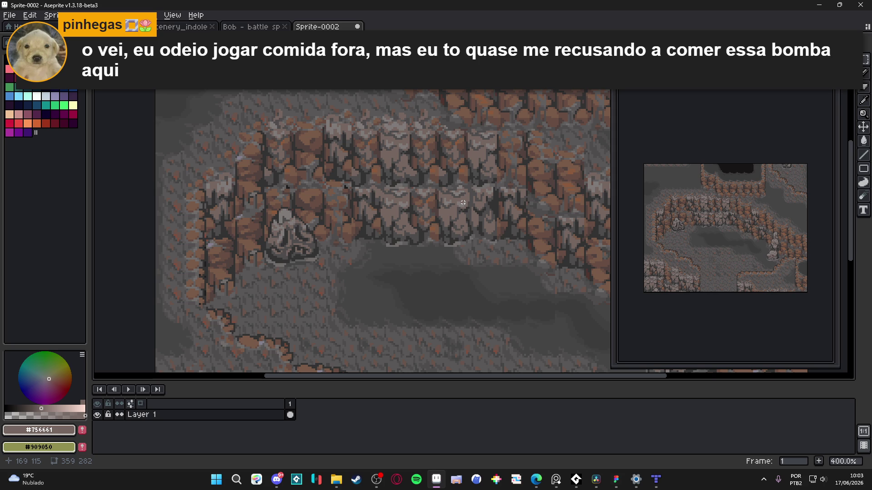
# Step: Return to scenery_indolence, save it, and maximize the new browser window
pyautogui.hotkey('ctrl', 'shift', 'Tab')
pyautogui.hotkey('ctrl', 'shift', 'Tab')
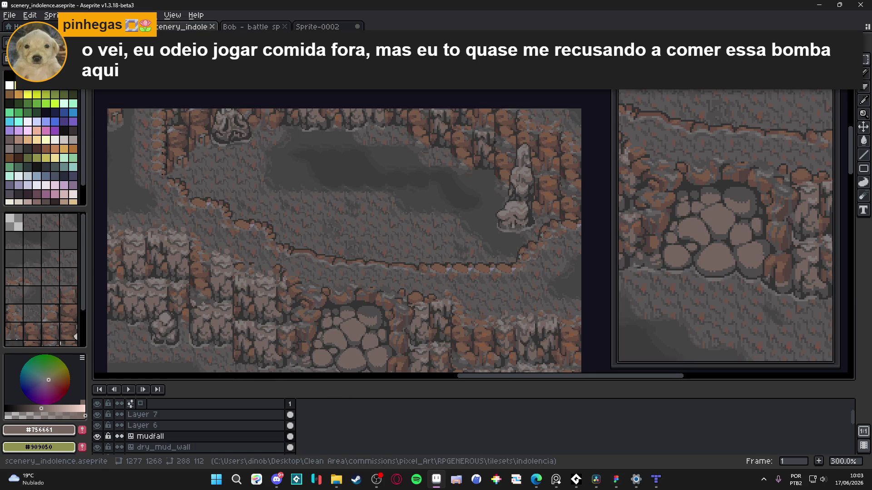
pyautogui.hotkey('ctrl', 'shift', 'Tab')
pyautogui.hotkey('ctrl', 'Tab')
pyautogui.moveTo(371, 283)
pyautogui.mouseDown()
pyautogui.moveTo(362, 220)
pyautogui.moveTo(388, 245)
pyautogui.mouseUp()
pyautogui.hotkey('ctrl', 's')
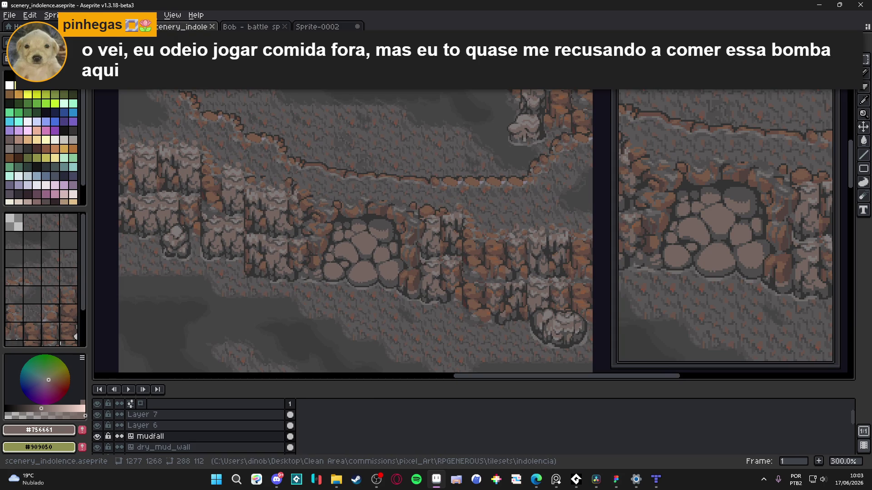
pyautogui.hotkey('alt', 'Tab')
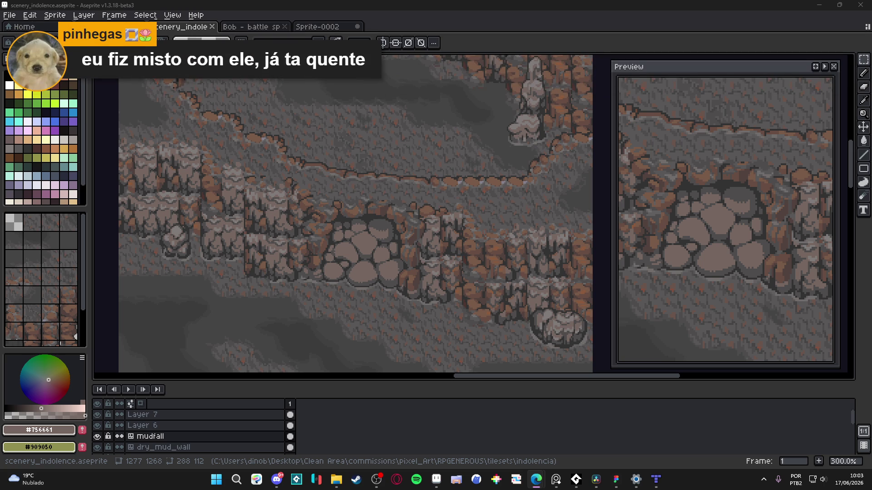
pyautogui.moveTo(246, 165); pyautogui.dragTo(385, 4)
# Step: Search the web for 'pico' and open the PICO-8 Fantasy Console result
pyautogui.write('pico')
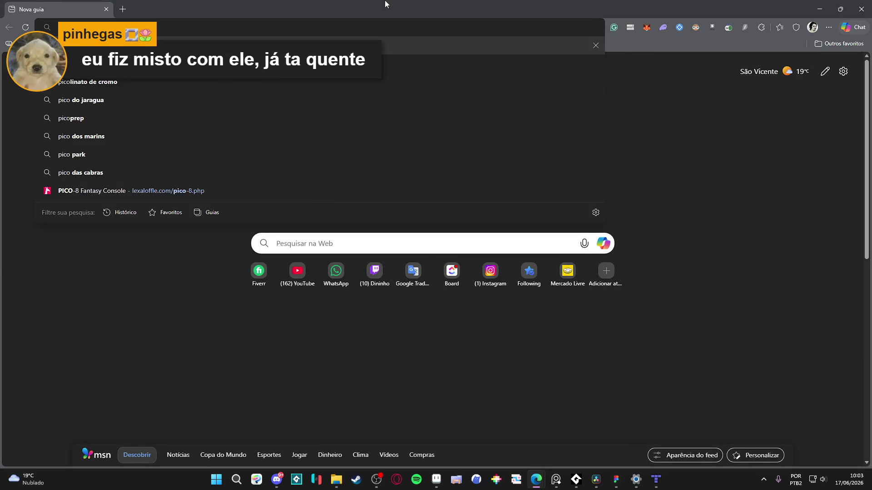
pyautogui.press('Return')
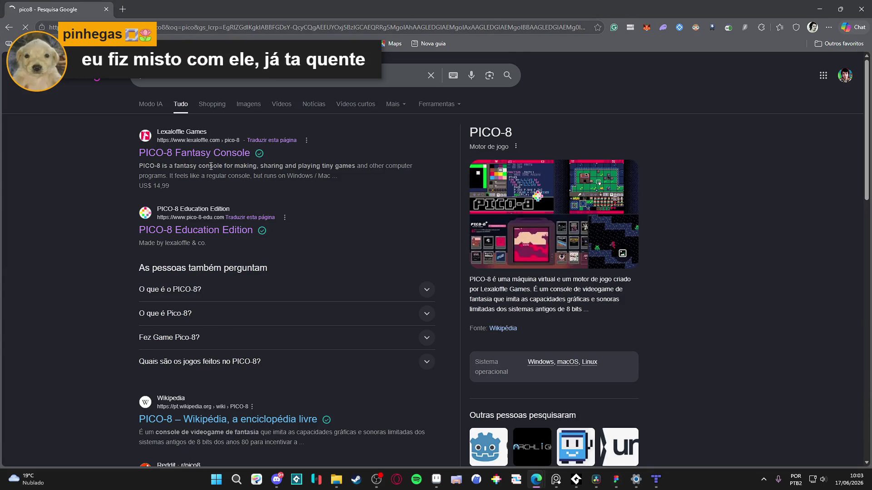
pyautogui.click(223, 155)
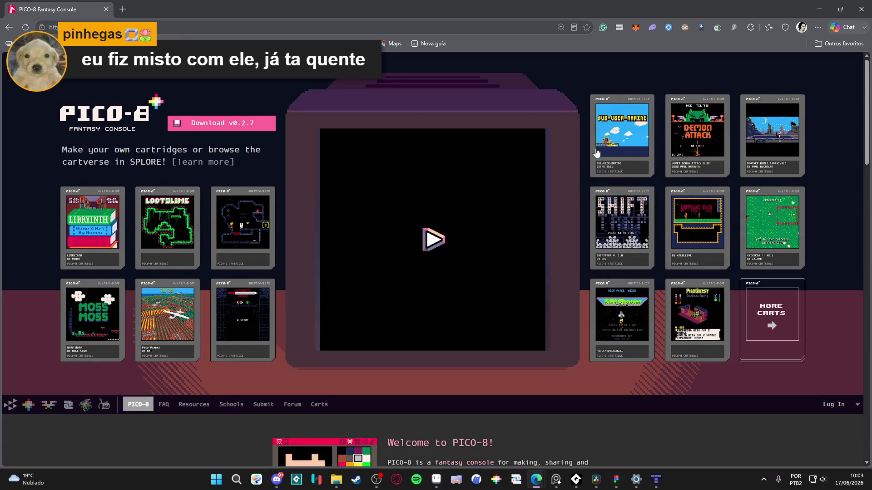
# Step: Start Carrot Kingdom, skip the dialogs, and walk the bunny right and down through the rooms
pyautogui.click(247, 231)
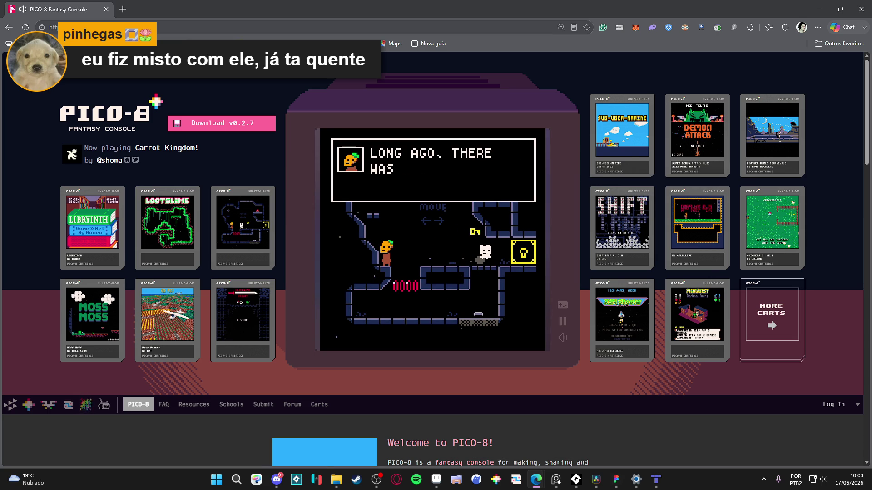
pyautogui.press('x')
pyautogui.press('x')
pyautogui.press('x')
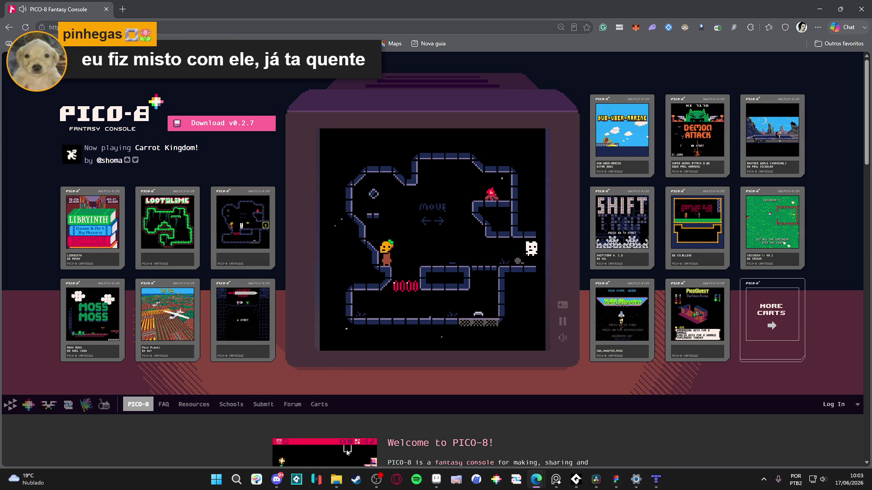
pyautogui.press('Right')
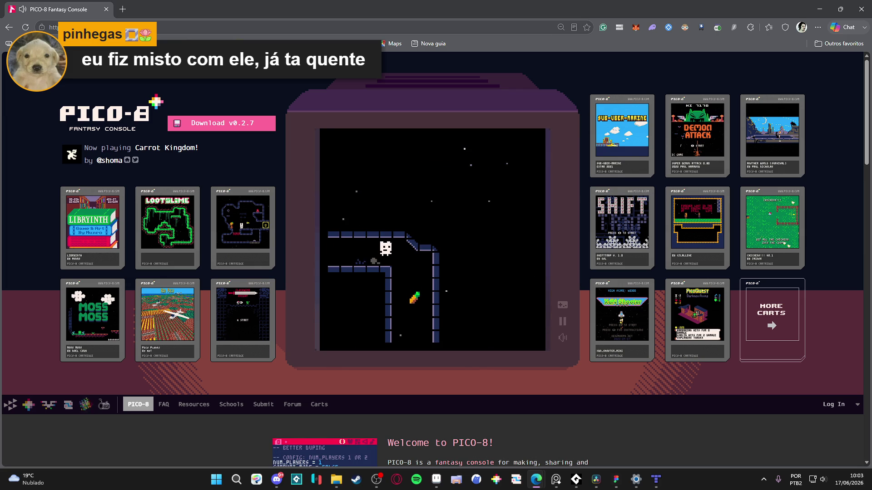
pyautogui.press('Down')
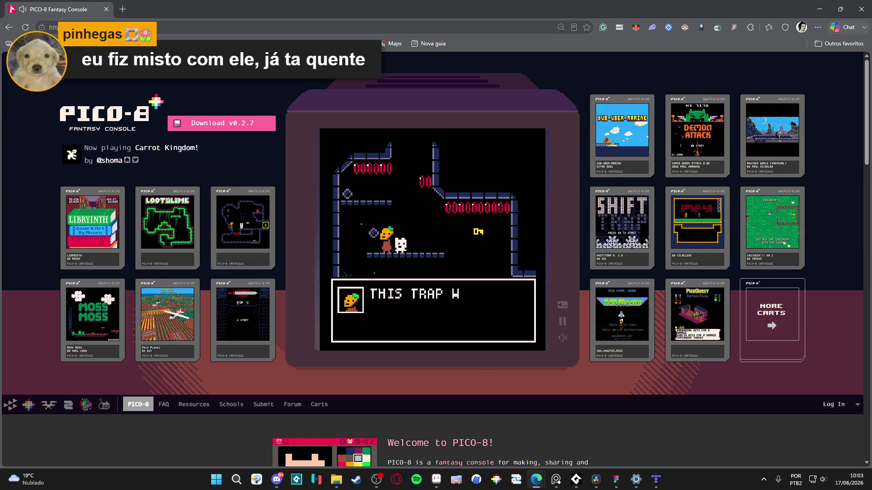
pyautogui.press('x')
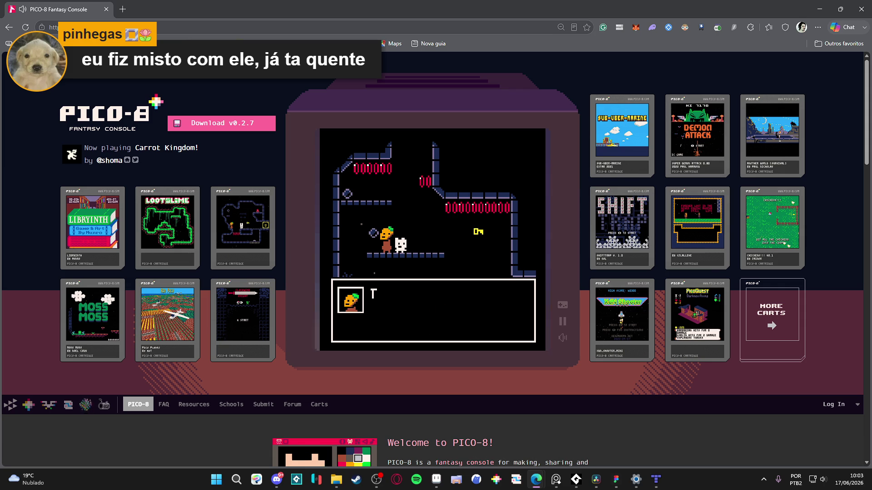
pyautogui.press('x')
pyautogui.press('Right')
pyautogui.press('Right')
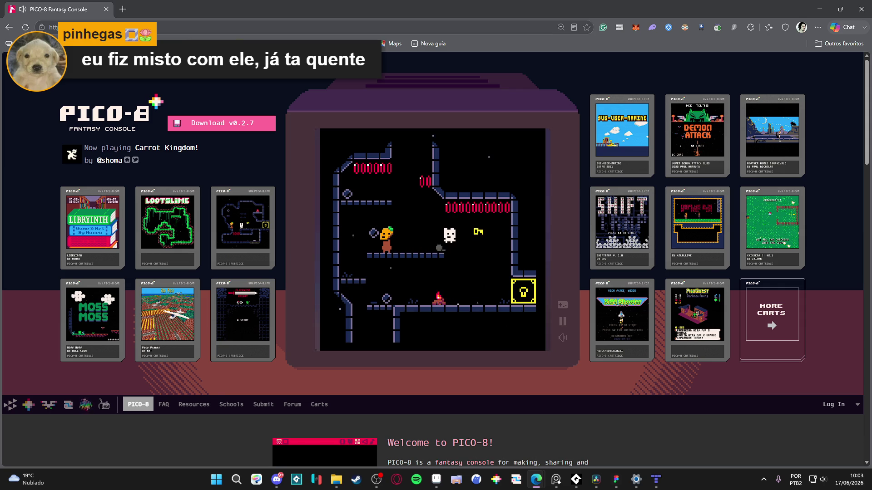
pyautogui.press('Left')
pyautogui.press('Left')
pyautogui.press('Left')
pyautogui.press('Right')
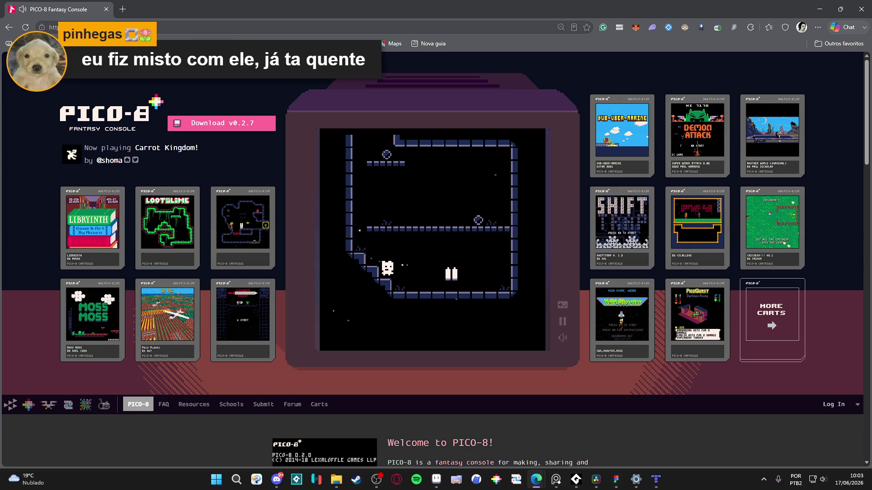
pyautogui.press('Right')
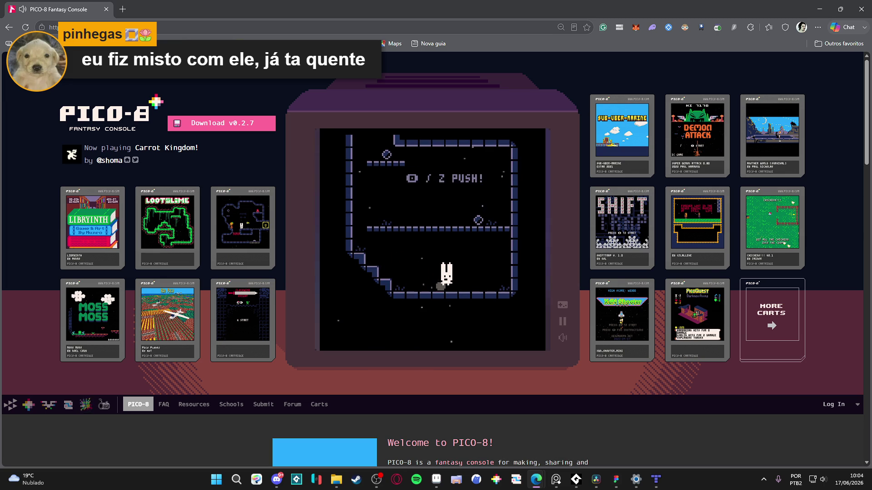
pyautogui.press('Right')
# Step: Stretch the bunny up to the upper floors and walk right past the flame to the key
pyautogui.press('Up')
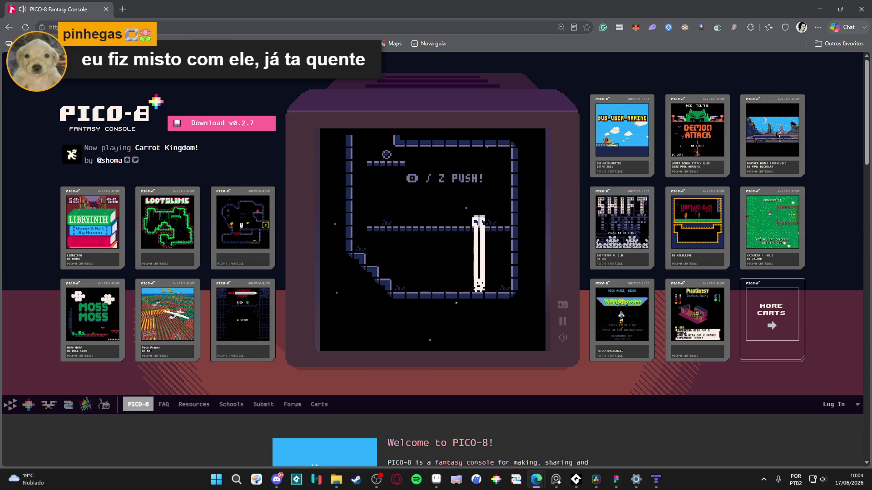
pyautogui.press('Left')
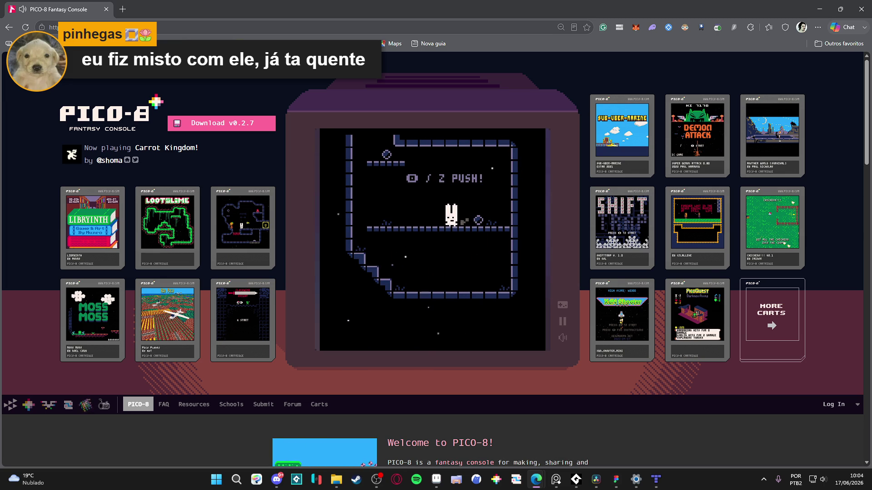
pyautogui.press('Left')
pyautogui.press('Up')
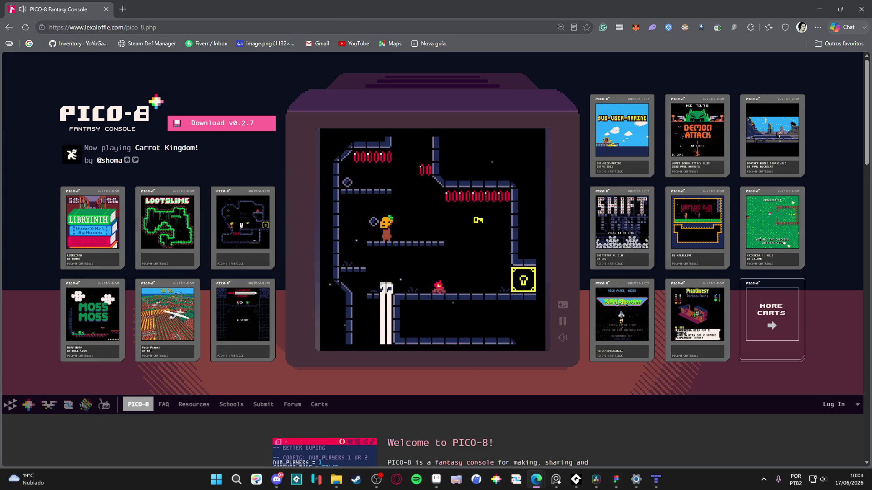
pyautogui.press('Right')
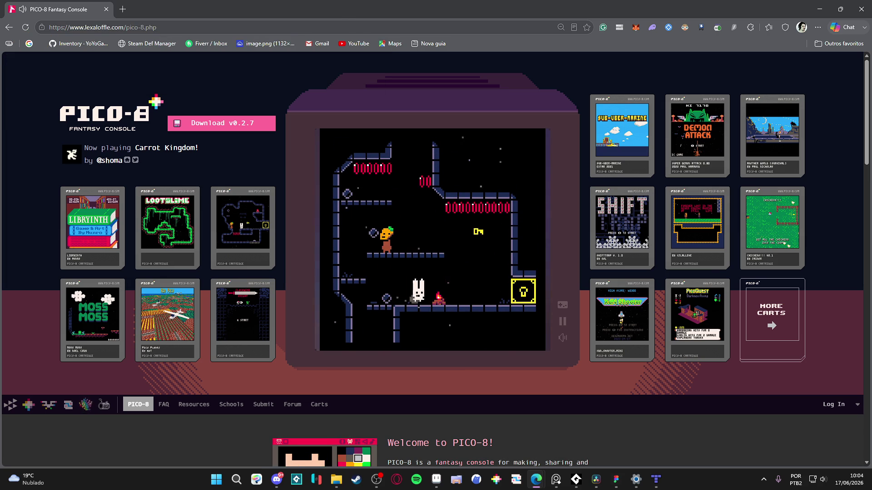
pyautogui.press('Right')
pyautogui.press('Up')
# Step: Grab the key, carry it along the upper platform, and exit right into the next room
pyautogui.press('Left')
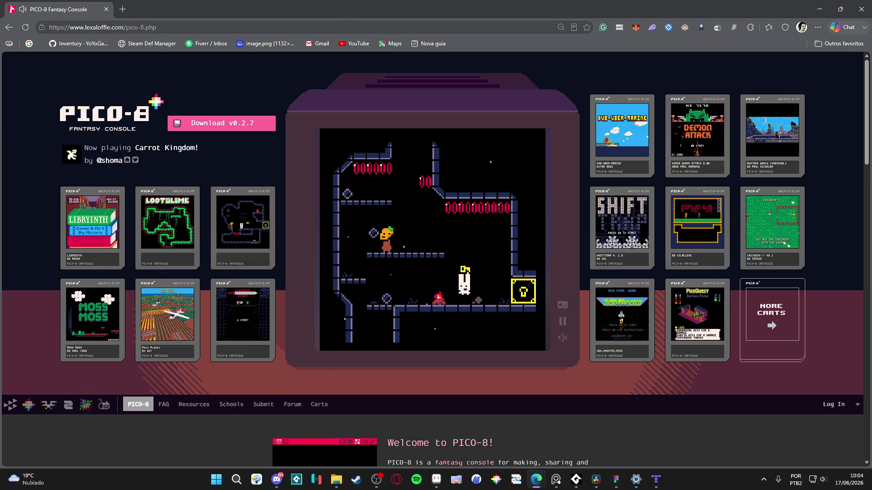
pyautogui.press('Left')
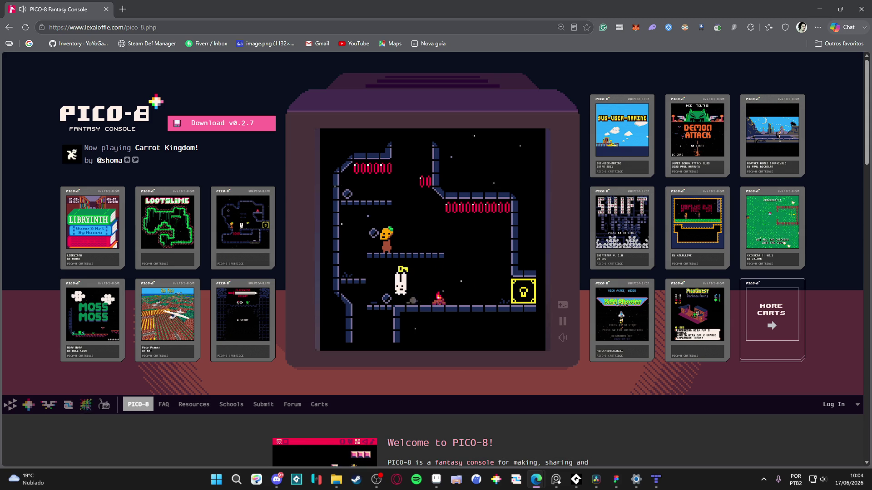
pyautogui.press('Up')
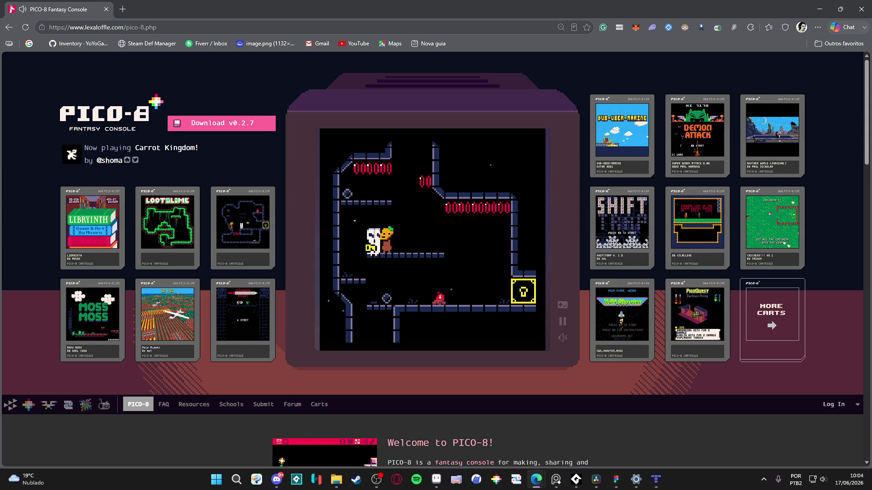
pyautogui.press('Right')
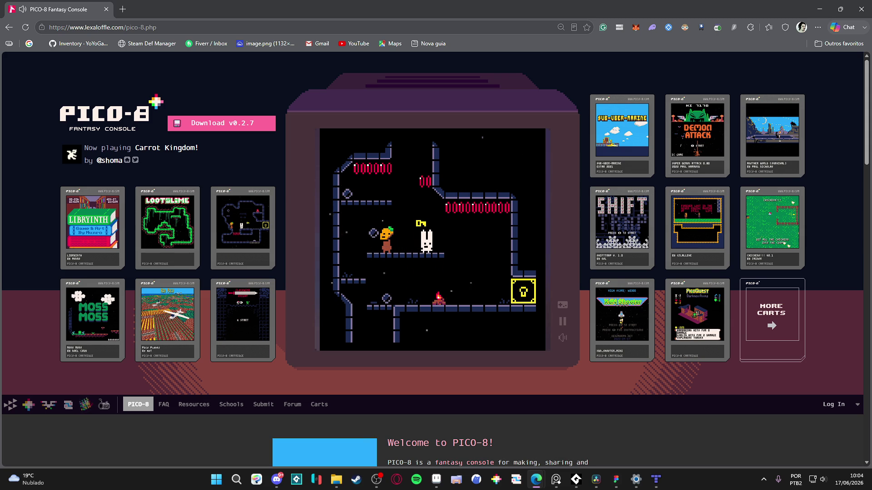
pyautogui.press('Right')
pyautogui.press('Right')
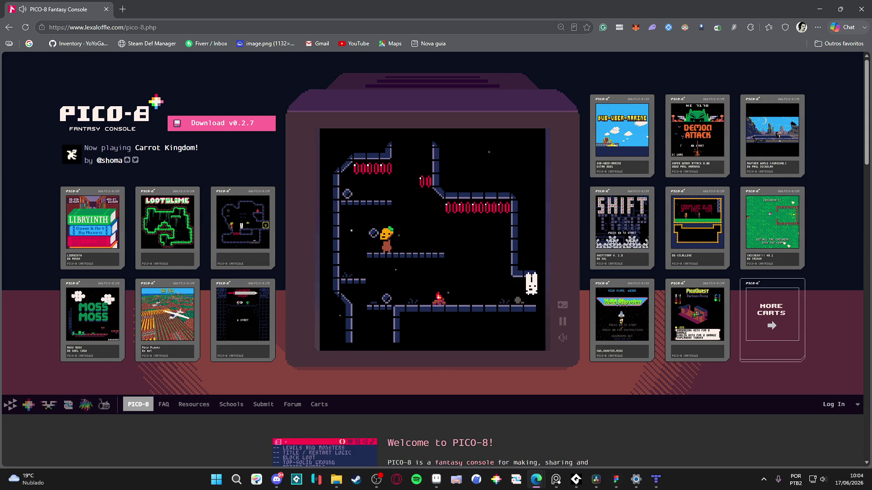
pyautogui.press('Right')
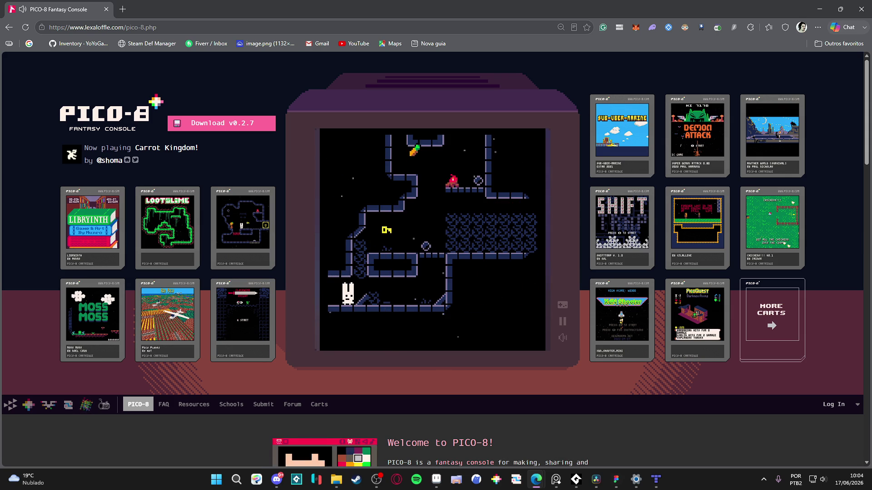
pyautogui.hotkey('ctrl', 'l')
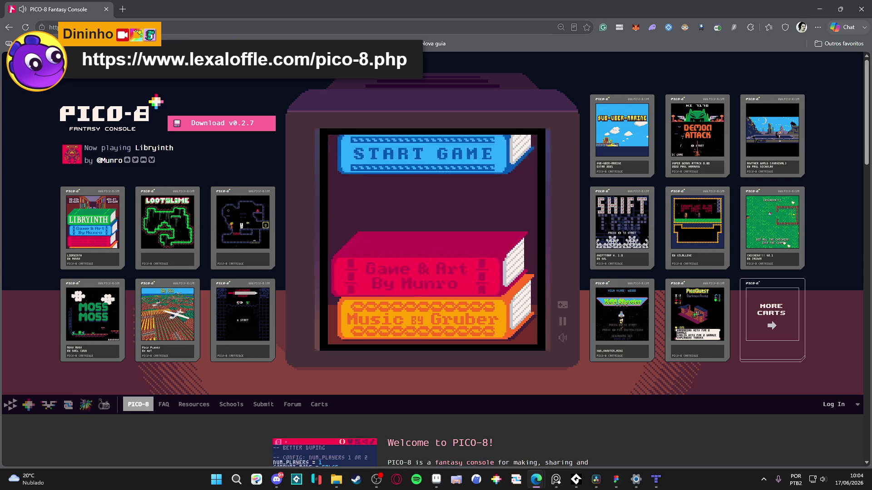
# Step: Start the Librynth game and skip its tutorial
pyautogui.press('z')
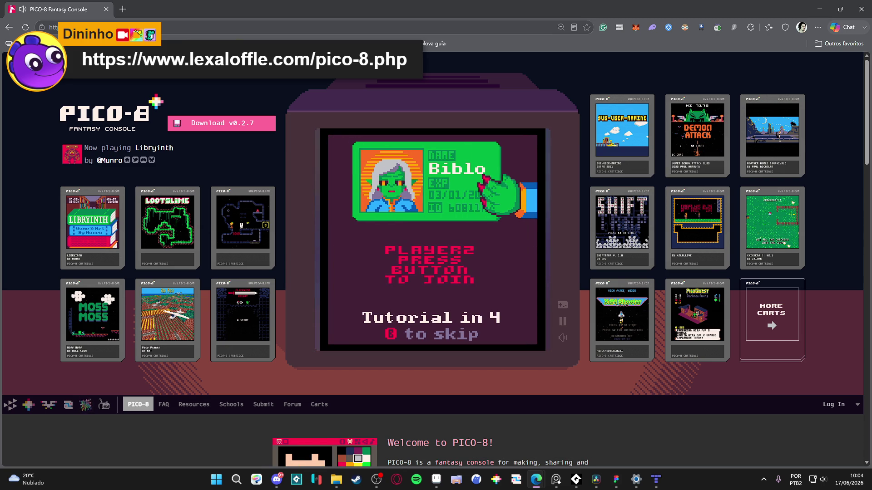
pyautogui.press('z')
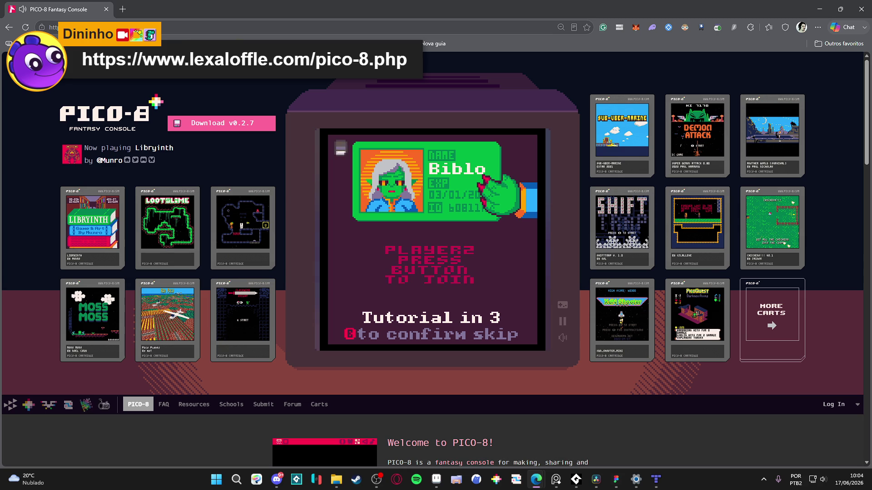
pyautogui.press('z')
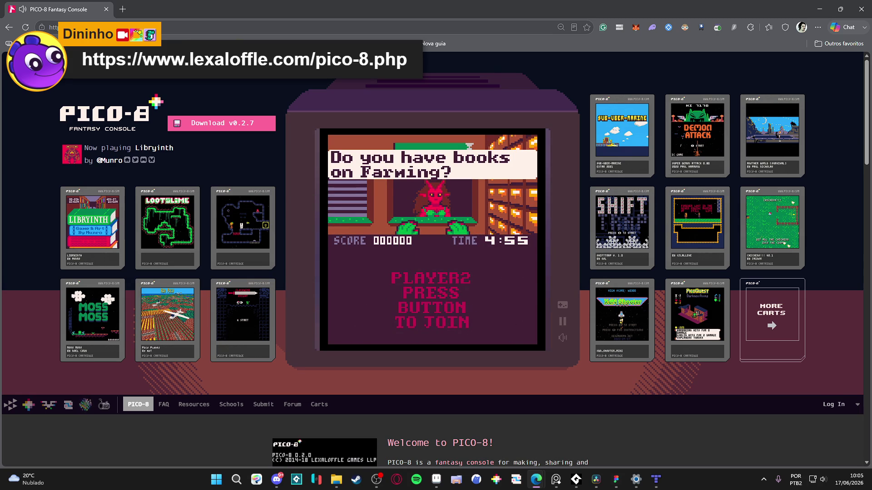
# Step: Walk through the library past the call-number and author shelves to the BY SUBJECT shelves
pyautogui.press('Left')
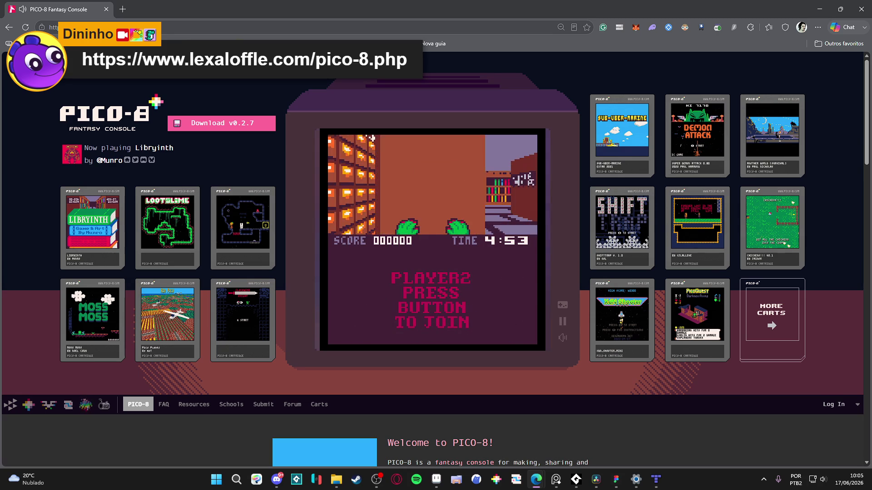
pyautogui.press('Left')
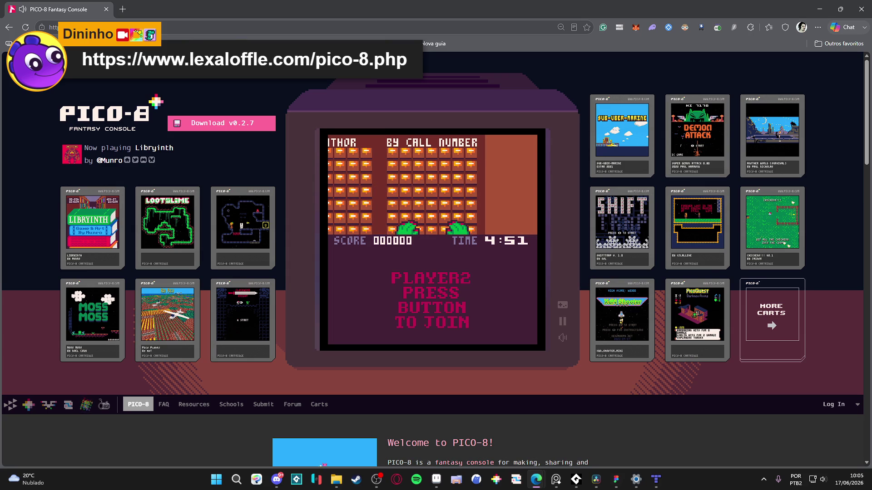
pyautogui.press('Left')
pyautogui.press('Right')
pyautogui.press('Right')
pyautogui.press('Left')
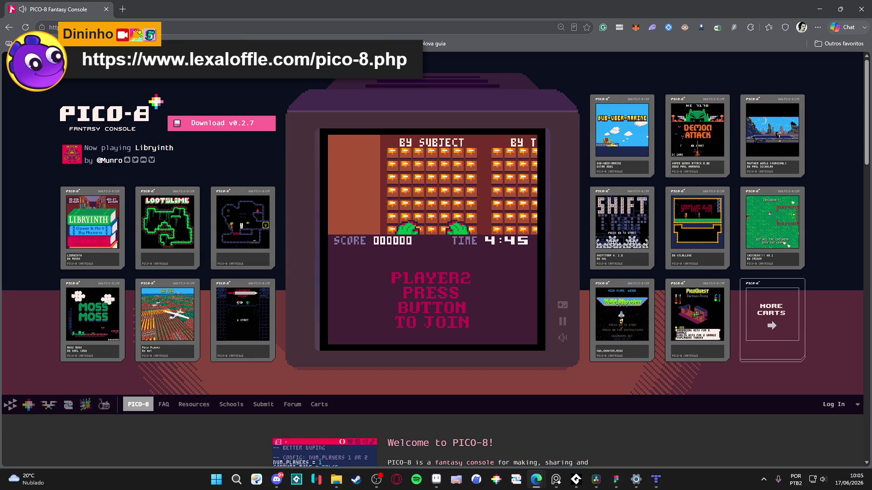
pyautogui.press('Up')
# Step: Browse the subject drawers to Trap and Demo, then return to Aseprite
pyautogui.press('Down')
pyautogui.press('Left')
pyautogui.press('Down')
pyautogui.press('Down')
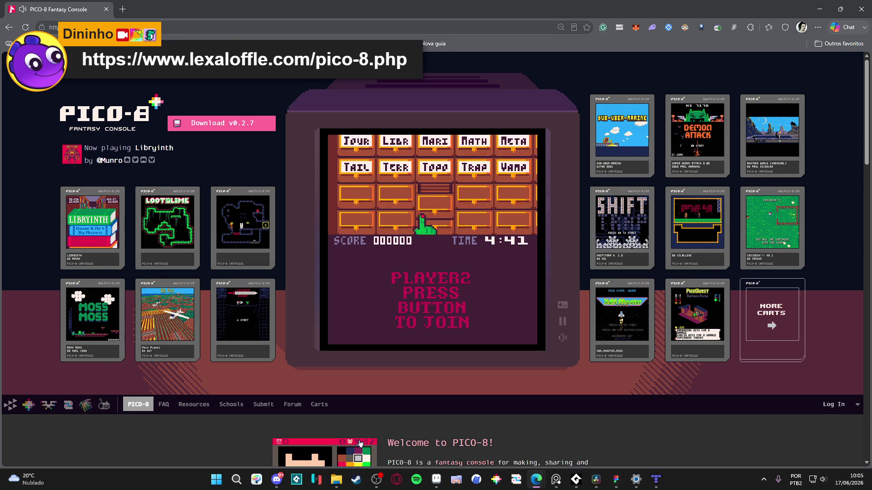
pyautogui.press('Up')
pyautogui.press('Right')
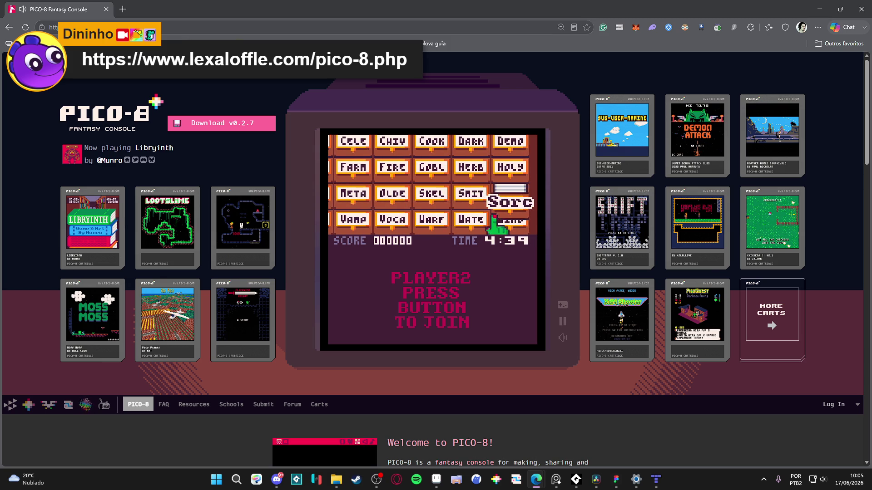
pyautogui.press('Up')
pyautogui.press('Up')
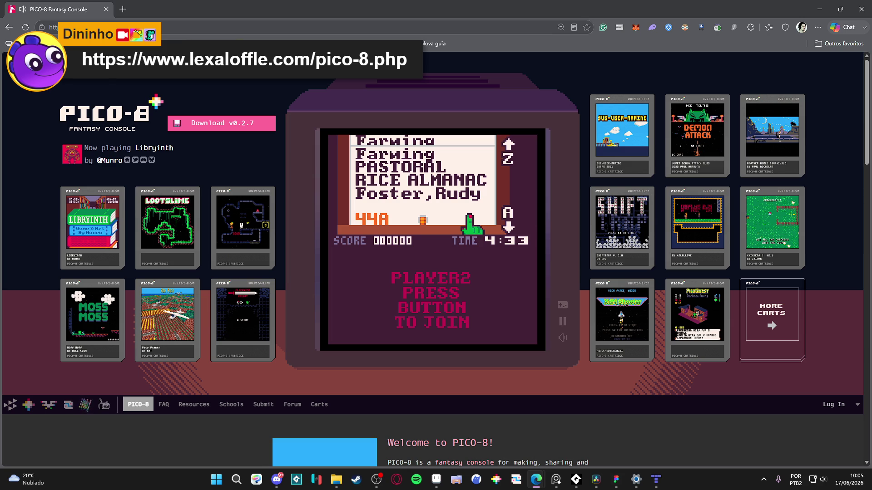
pyautogui.press('Down')
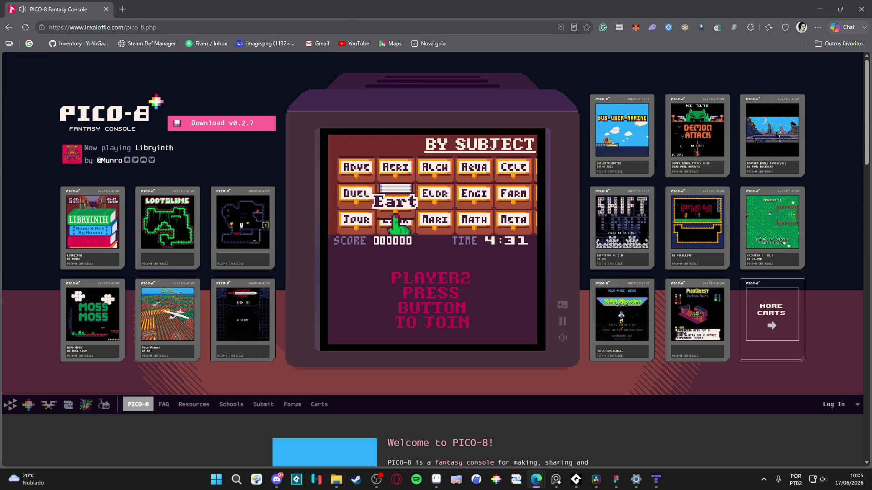
pyautogui.press('Left')
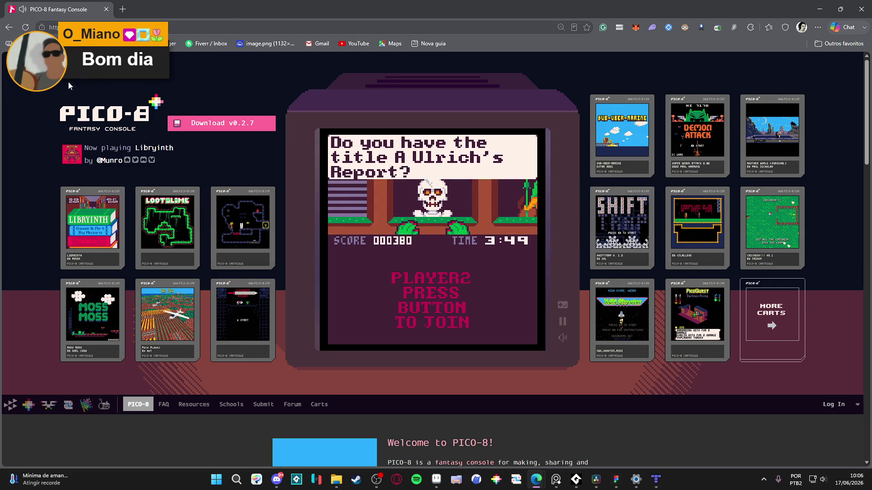
pyautogui.hotkey('alt', 'Tab')
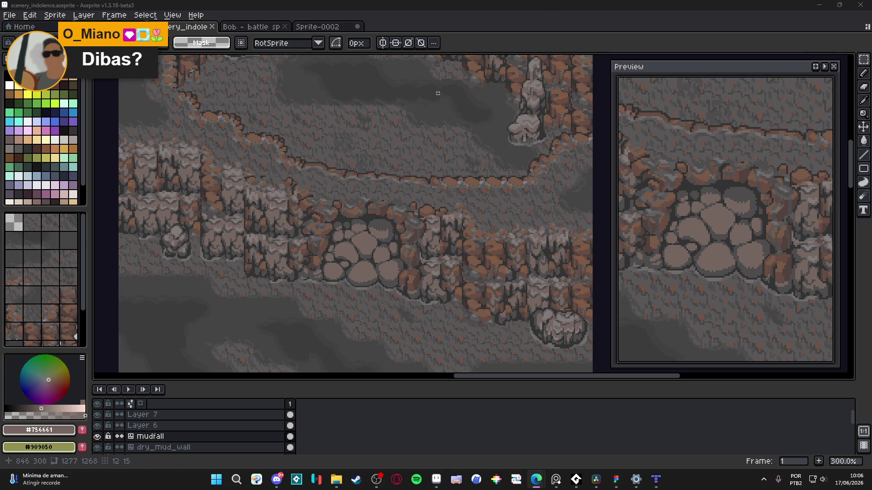
# Step: In Sprite-0002, show the tile grid and shift the artwork to line up with it
pyautogui.scroll(3, 423, 209)
pyautogui.hscroll(-2, 423, 209)
pyautogui.click(332, 26)
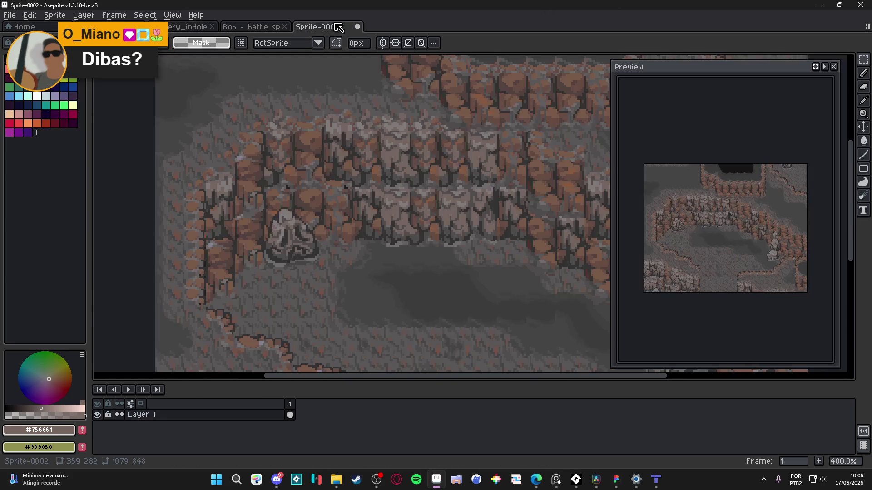
pyautogui.hotkey('ctrl', "'")
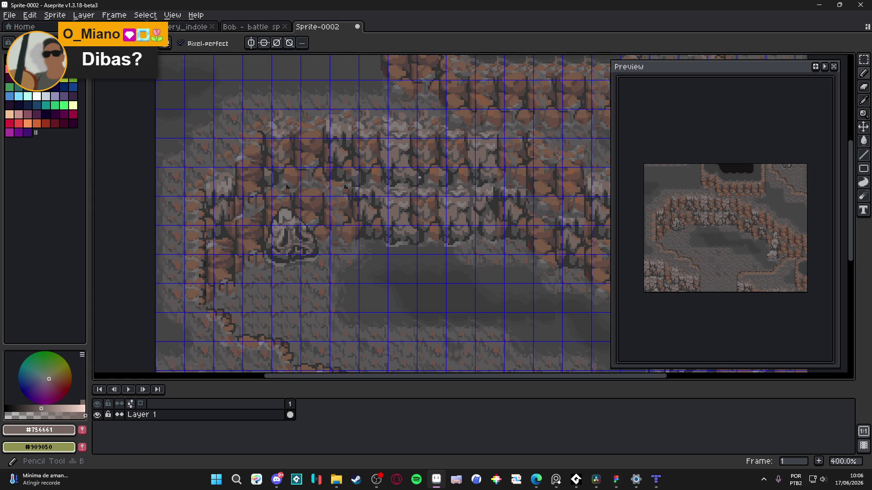
pyautogui.scroll(8, 418, 174)
pyautogui.scroll(-9, 444, 183)
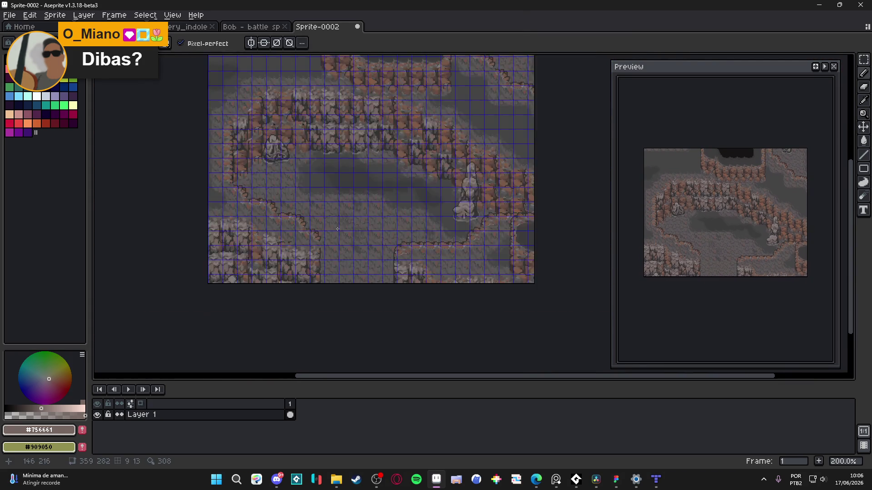
pyautogui.scroll(2, 283, 240)
pyautogui.moveTo(277, 234); pyautogui.dragTo(282, 251)
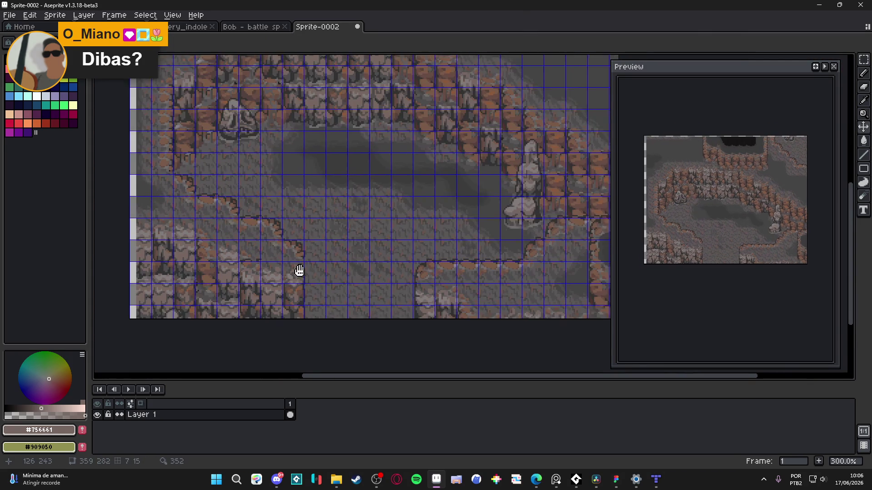
# Step: Select a rectangular block of the cliff wall and return to scenery_indolence
pyautogui.scroll(-1, 299, 261)
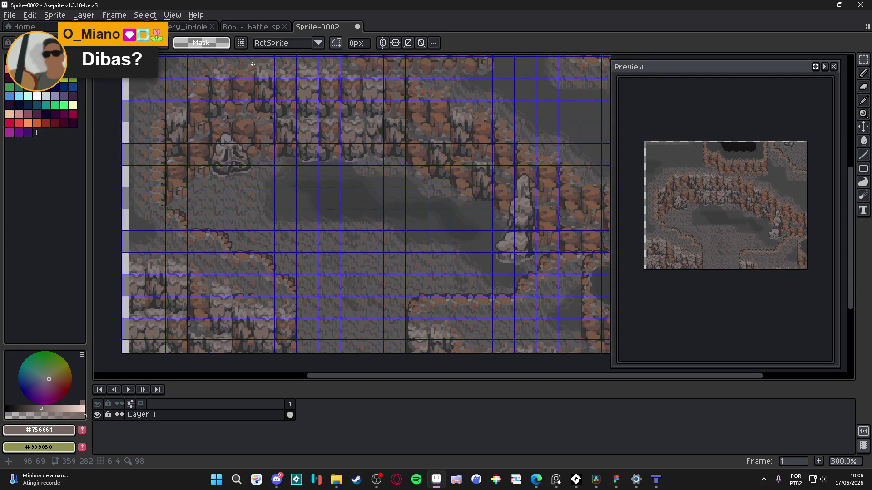
pyautogui.moveTo(240, 63); pyautogui.dragTo(465, 220)
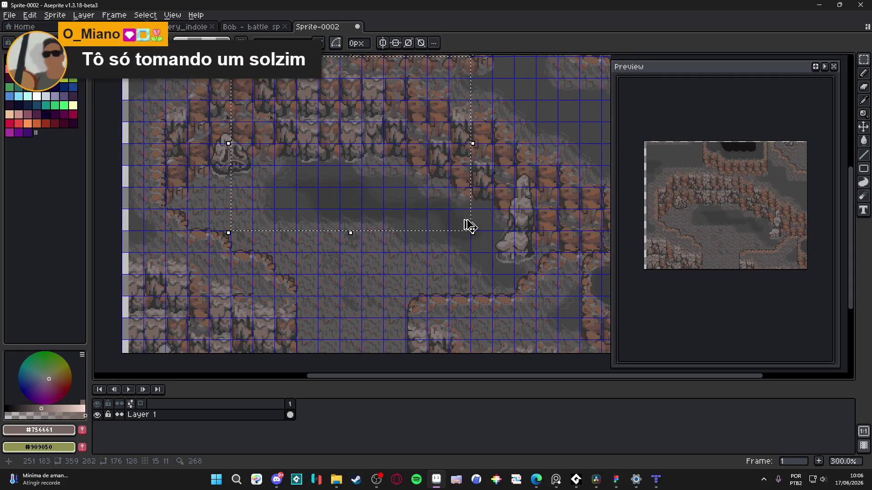
pyautogui.click(257, 28)
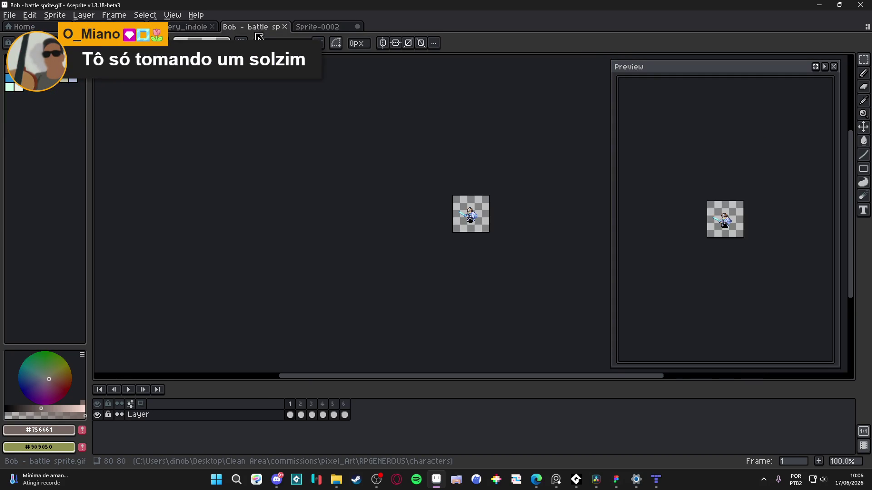
pyautogui.click(193, 28)
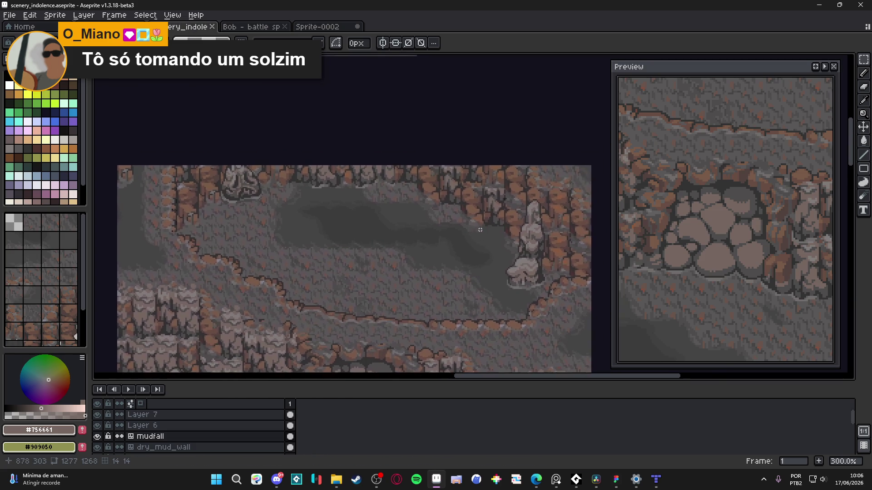
# Step: Show the grid and paste the copied cliff block into Layer 6
pyautogui.hotkey('ctrl', "'")
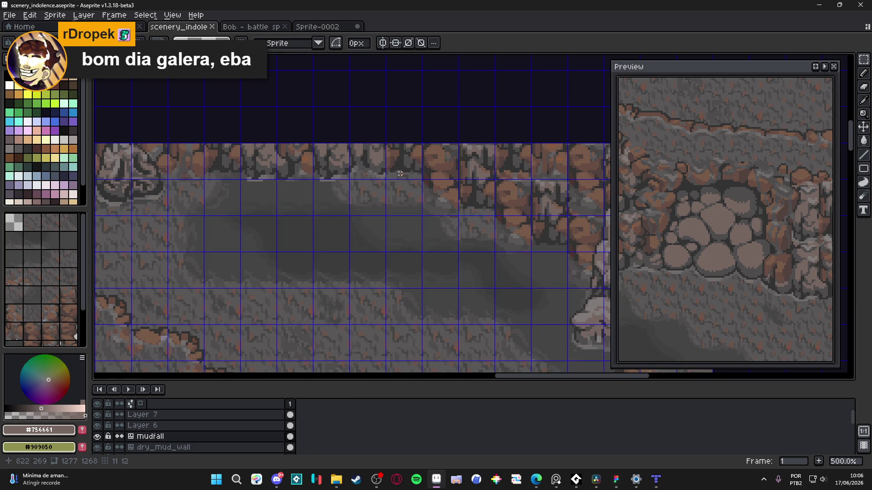
pyautogui.press('v')
pyautogui.keyDown('ctrl'); pyautogui.click(422, 172); pyautogui.keyUp('ctrl')
pyautogui.hotkey('ctrl', 'v')
pyautogui.scroll(-1, 418, 236)
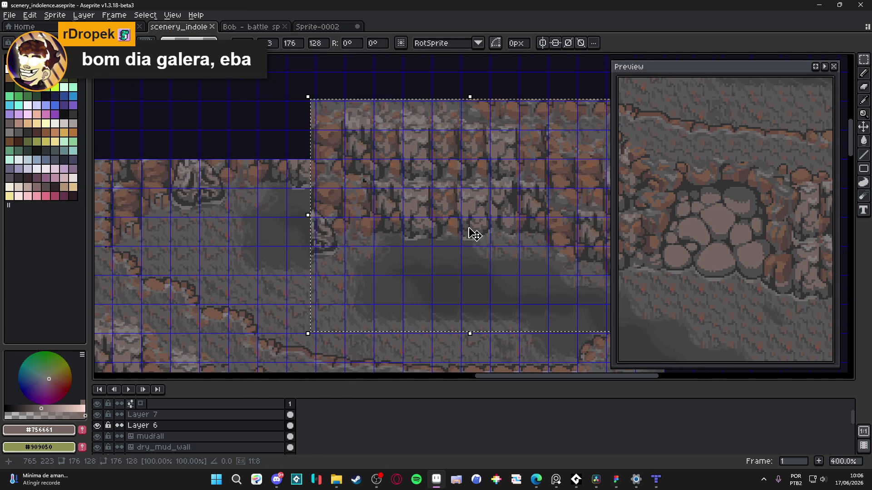
pyautogui.scroll(3, 347, 197)
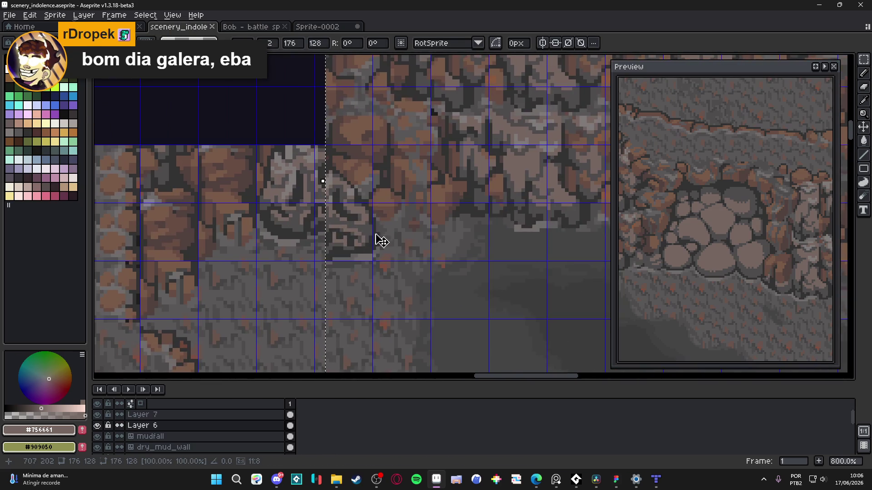
# Step: Nudge the pasted 176×128 cliff block up and right to meet the wall below
pyautogui.moveTo(362, 224)
pyautogui.mouseDown()
pyautogui.moveTo(371, 217)
pyautogui.moveTo(358, 214)
pyautogui.moveTo(370, 215)
pyautogui.moveTo(308, 232)
pyautogui.mouseUp()
pyautogui.scroll(-3, 360, 212)
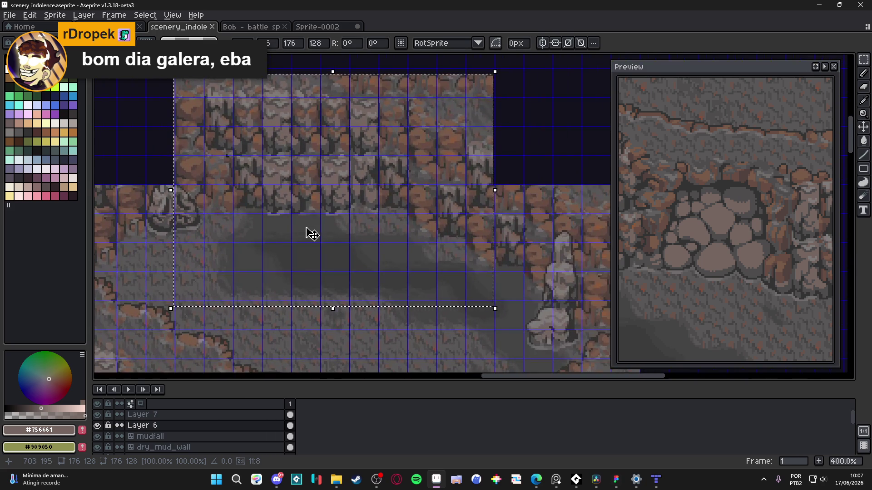
pyautogui.scroll(-4, 345, 226)
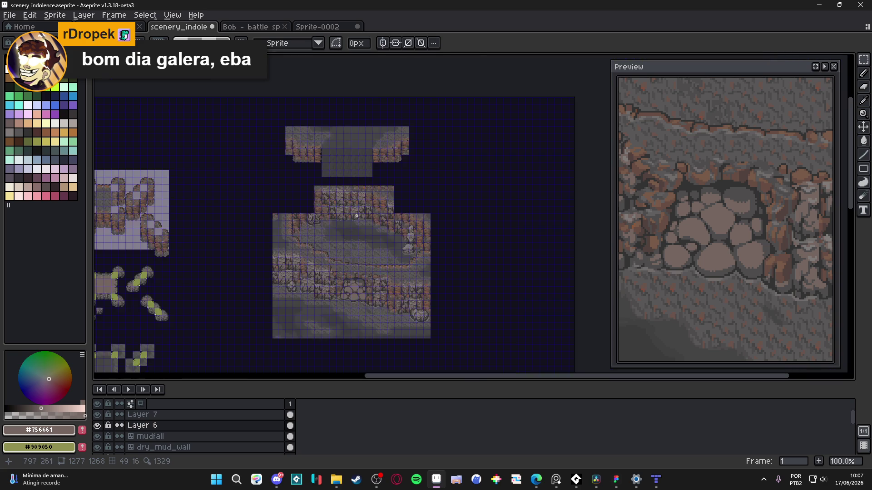
pyautogui.scroll(4, 352, 208)
pyautogui.scroll(-1, 353, 208)
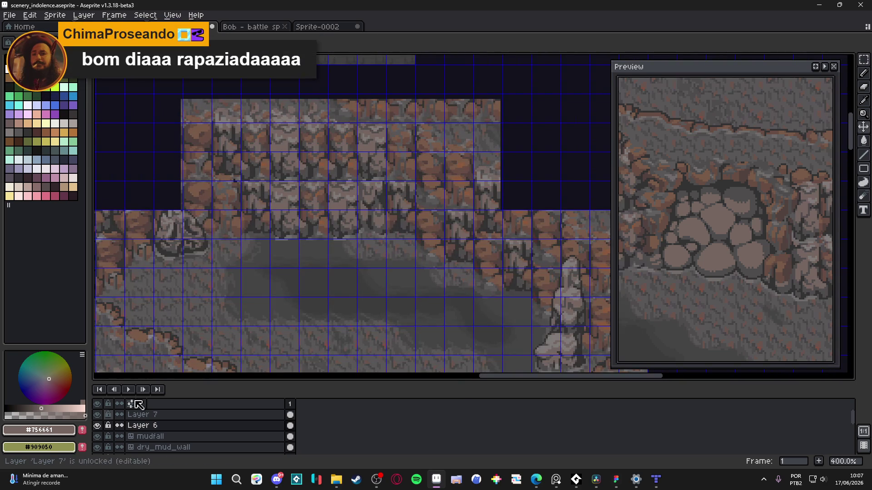
pyautogui.moveTo(306, 227); pyautogui.dragTo(346, 268)
pyautogui.scroll(-1, 347, 268)
pyautogui.click(181, 414)
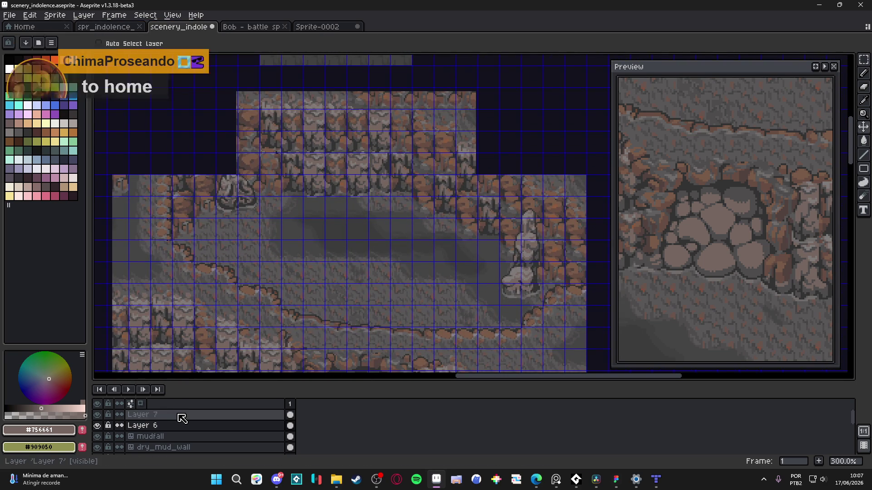
# Step: Hide the grid and toggle Layer 7 off and on to compare the cliff
pyautogui.scroll(4, 355, 279)
pyautogui.hotkey('ctrl', "'")
pyautogui.scroll(-3, 210, 376)
pyautogui.click(97, 414)
pyautogui.click(101, 416)
pyautogui.click(101, 416)
pyautogui.moveTo(302, 259); pyautogui.dragTo(310, 279)
# Step: Save scenery_indolence.aseprite
pyautogui.hotkey('ctrl', 's')
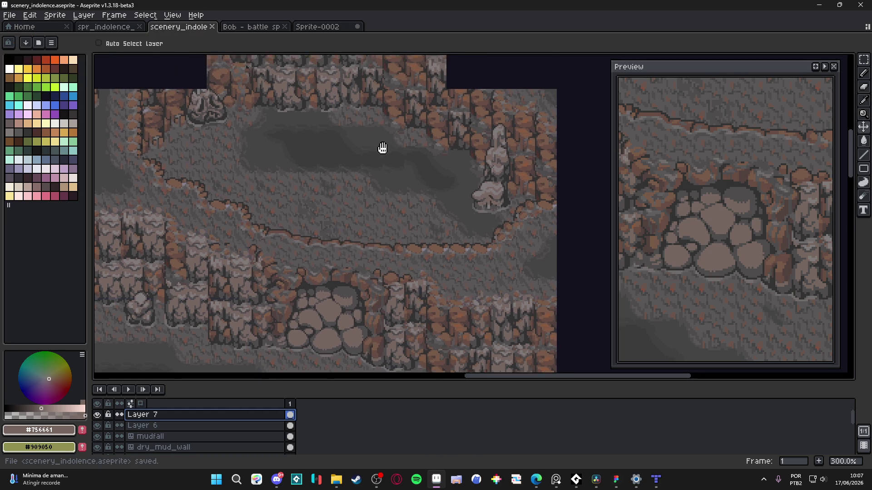
pyautogui.scroll(2, 320, 200)
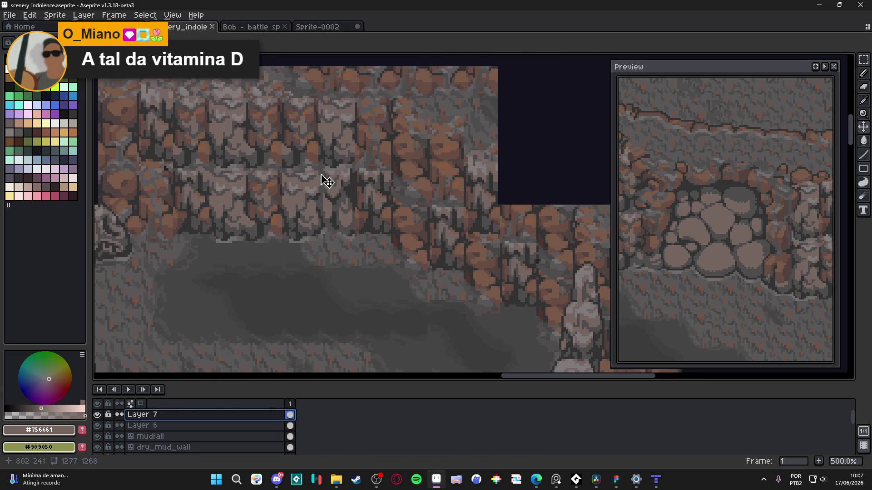
pyautogui.scroll(-2, 333, 179)
pyautogui.hscroll(-3, 333, 178)
pyautogui.hotkey('ctrl', 's')
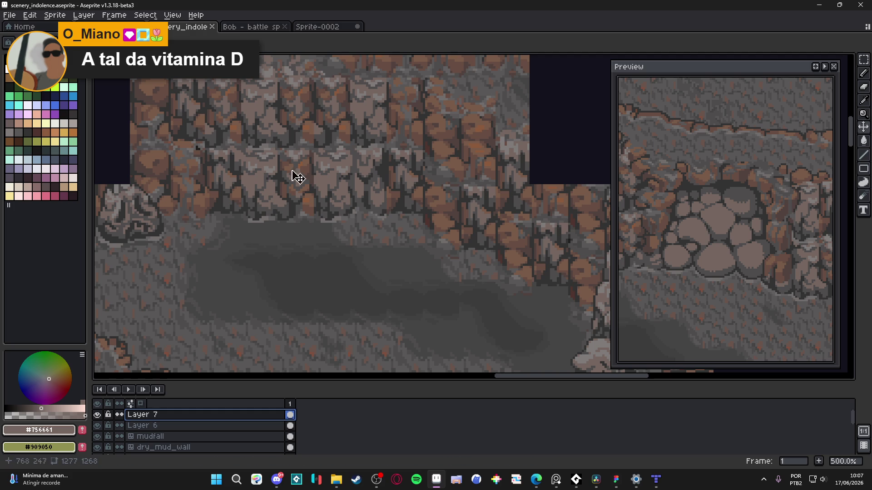
# Step: Toggle Layer 7 once more to check it, then switch to Edge
pyautogui.scroll(2, 370, 220)
pyautogui.hscroll(-6, 370, 220)
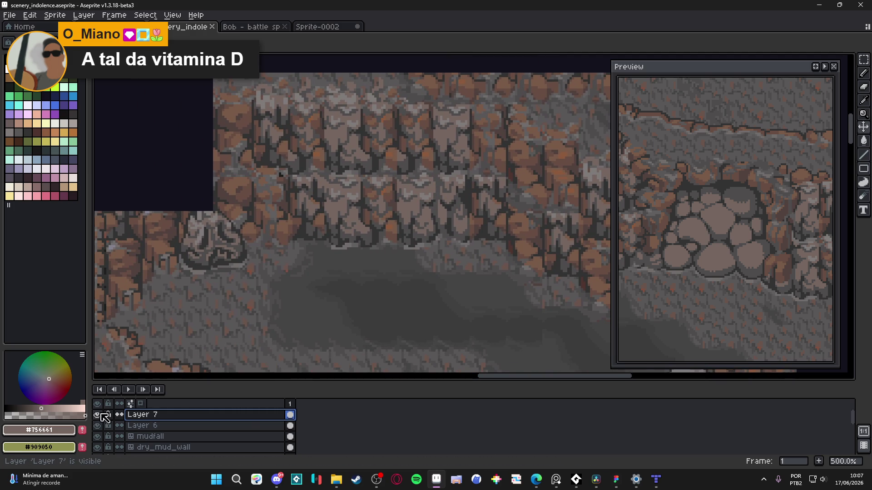
pyautogui.click(98, 414)
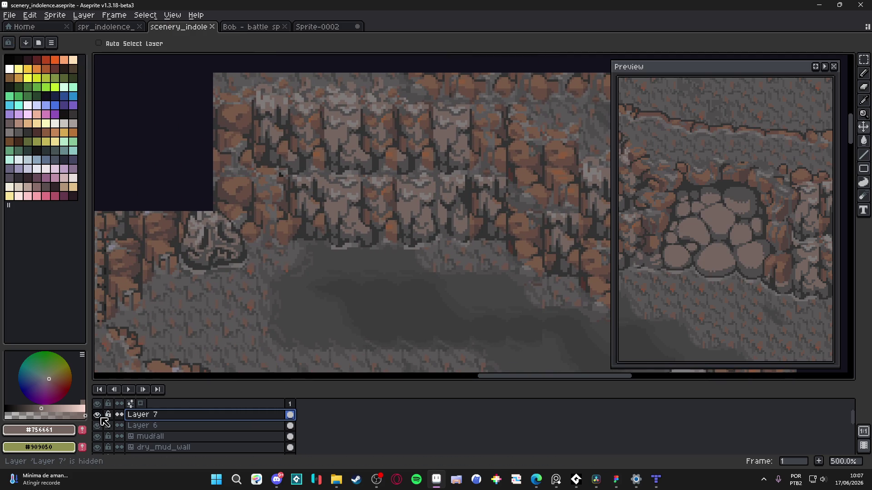
pyautogui.click(97, 414)
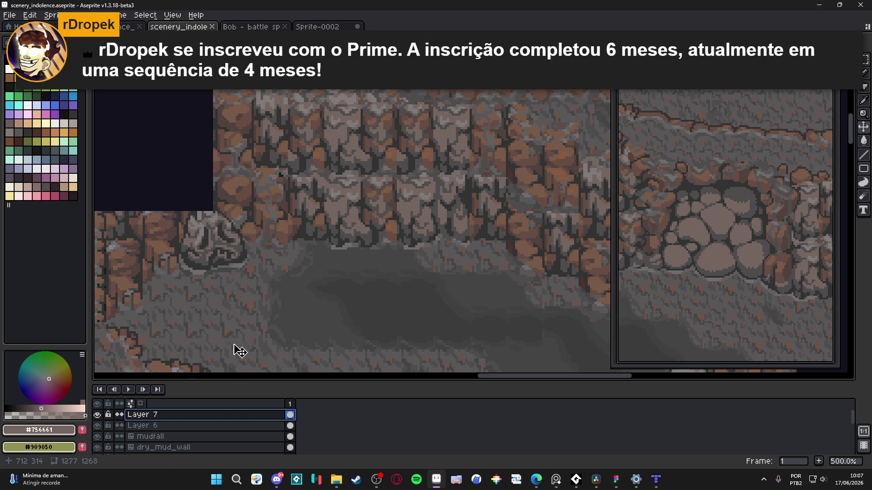
pyautogui.click(536, 479)
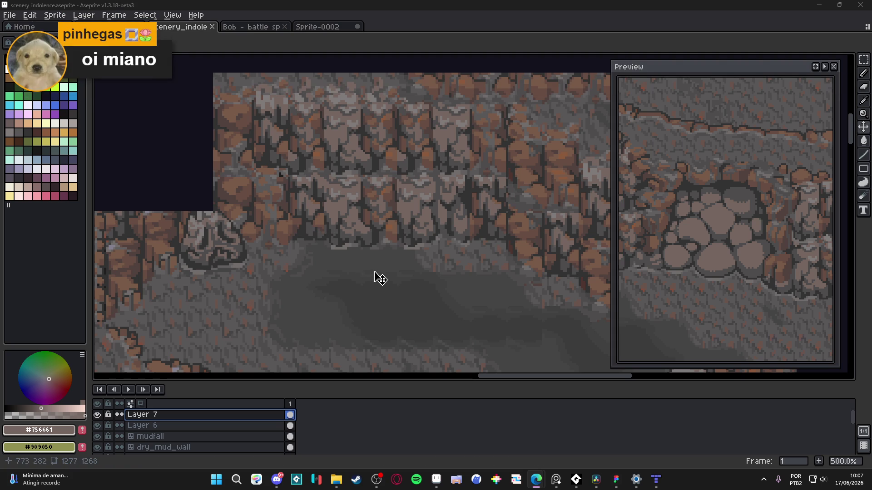
pyautogui.hscroll(3, 423, 226)
# Step: Show the grid, sample the cave floor's dark grey, and return to the Pencil
pyautogui.hotkey('ctrl', "'")
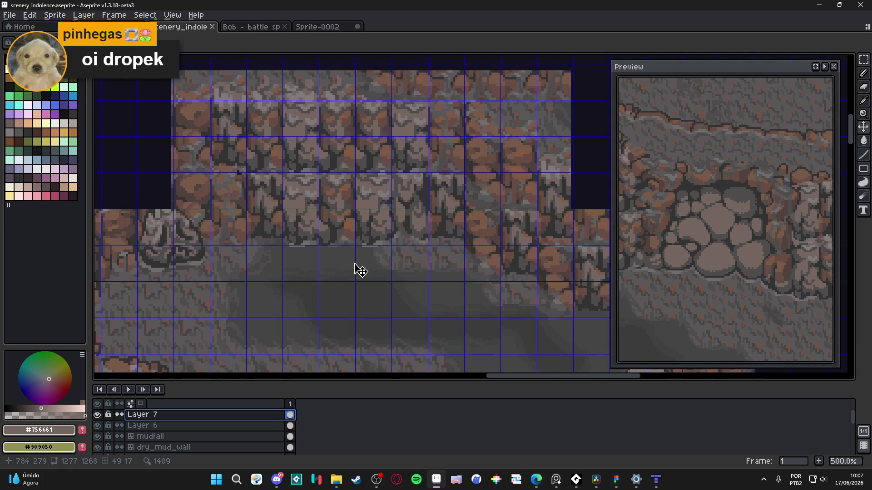
pyautogui.scroll(-1, 387, 243)
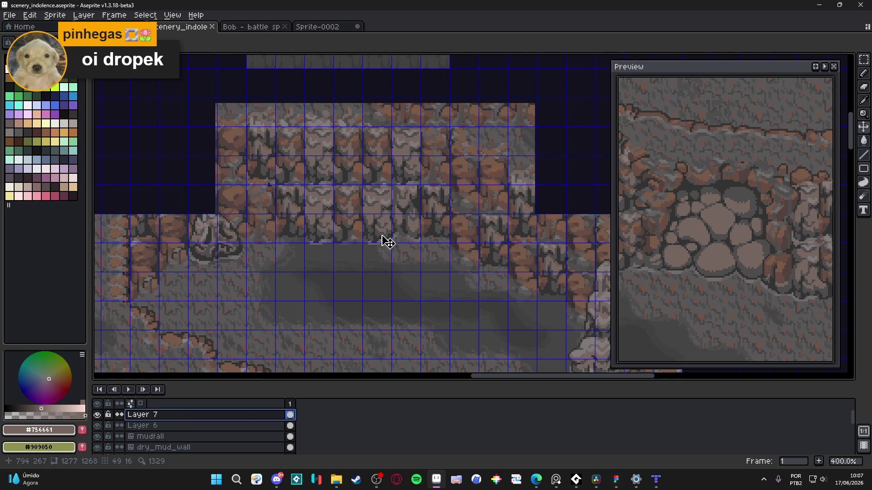
pyautogui.scroll(-1, 386, 243)
pyautogui.scroll(3, 551, 318)
pyautogui.press('i')
pyautogui.click(544, 301)
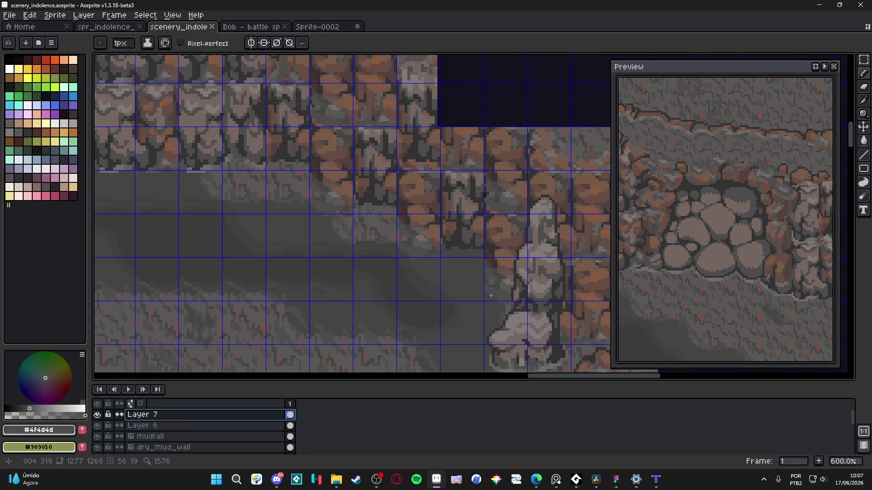
pyautogui.press('b')
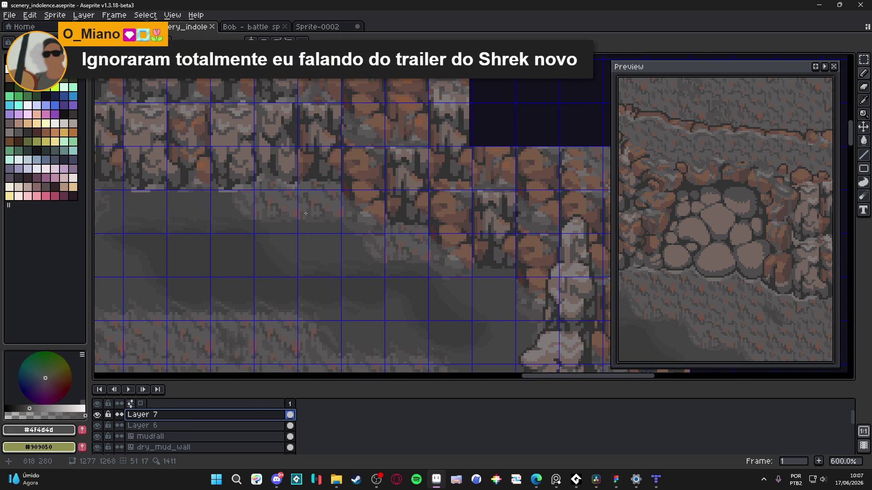
# Step: Sample the cliff's brownish grey #756661 and draw the first doorway outline line
pyautogui.scroll(-2, 317, 205)
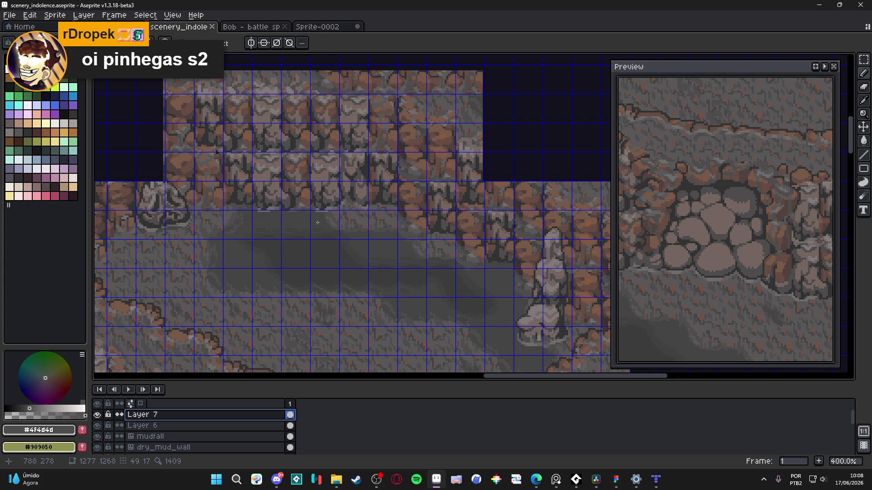
pyautogui.scroll(1, 317, 222)
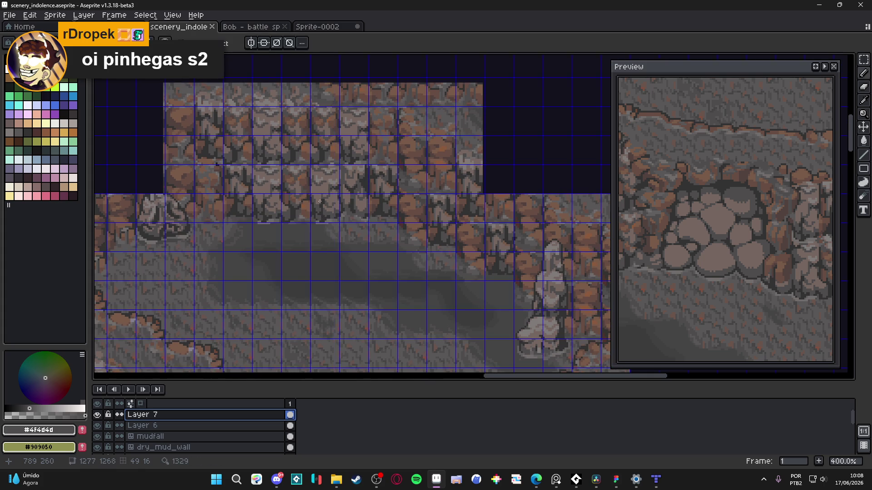
pyautogui.scroll(2, 321, 201)
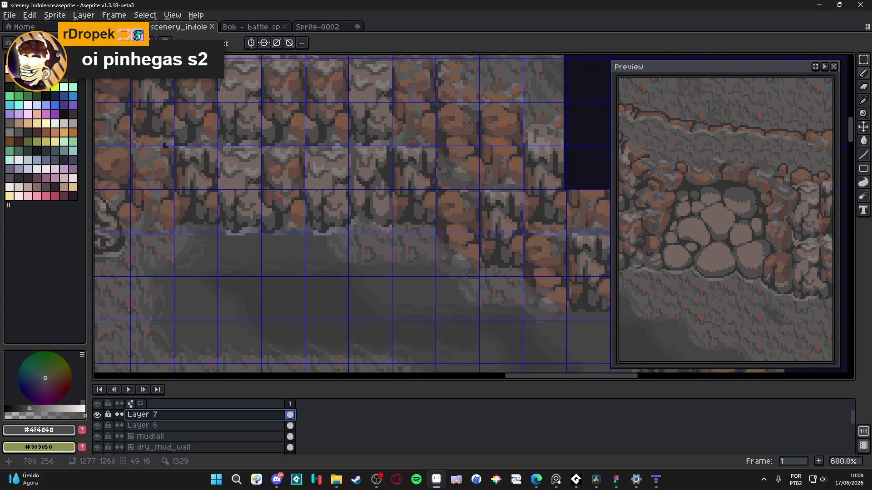
pyautogui.scroll(1, 341, 186)
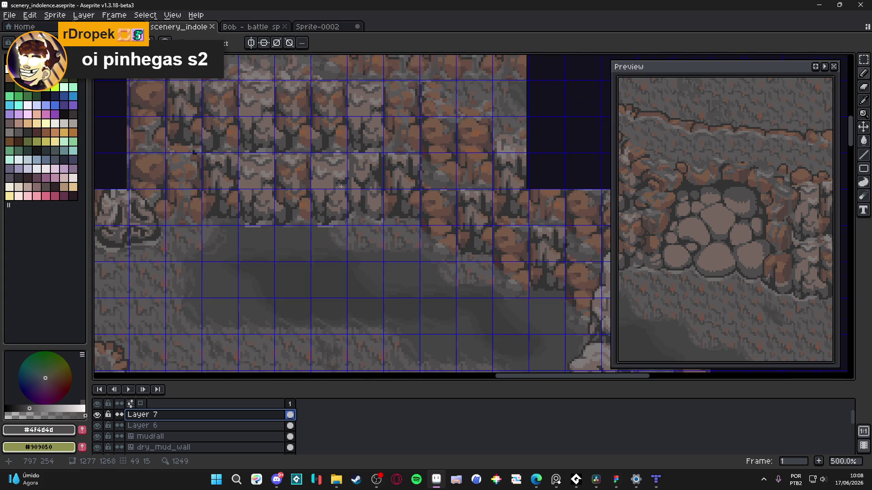
pyautogui.scroll(1, 371, 196)
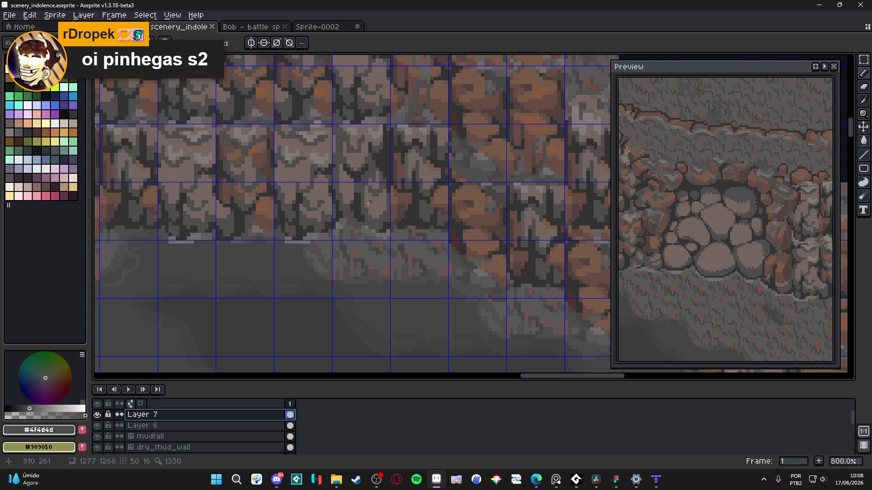
pyautogui.keyDown('alt'); pyautogui.click(368, 203); pyautogui.keyUp('alt')
pyautogui.moveTo(302, 224); pyautogui.dragTo(327, 251)
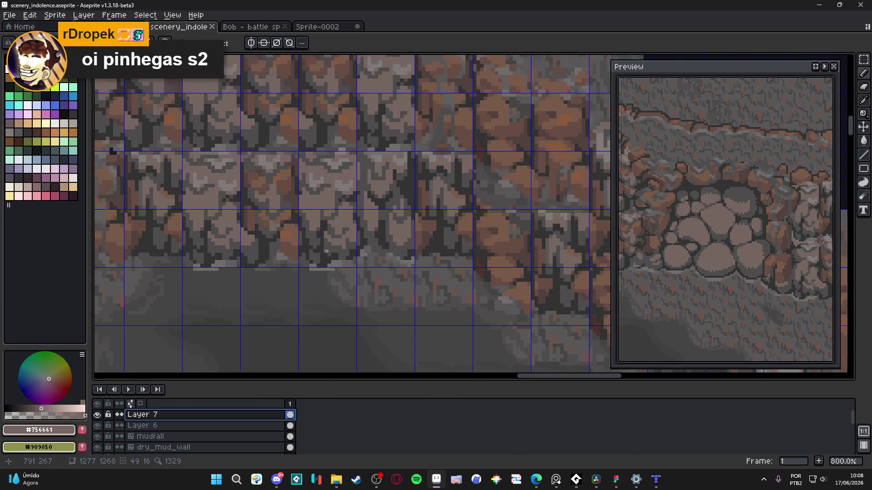
pyautogui.scroll(-2, 327, 251)
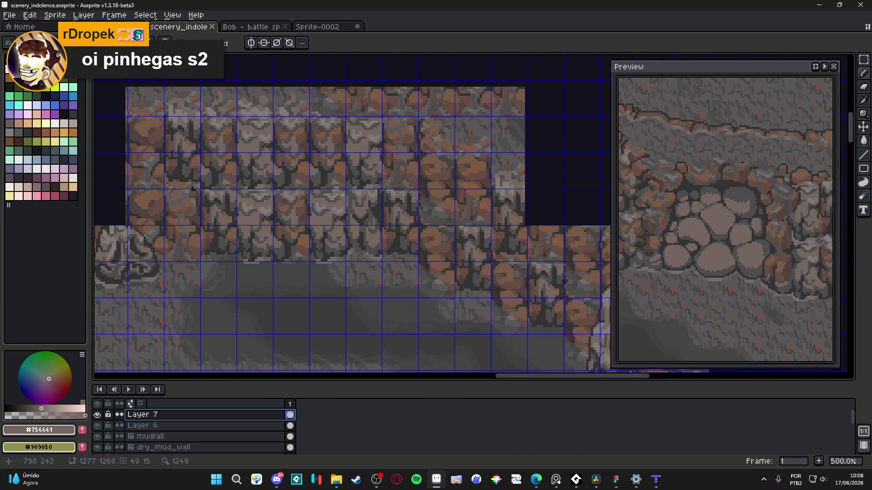
pyautogui.scroll(1, 332, 172)
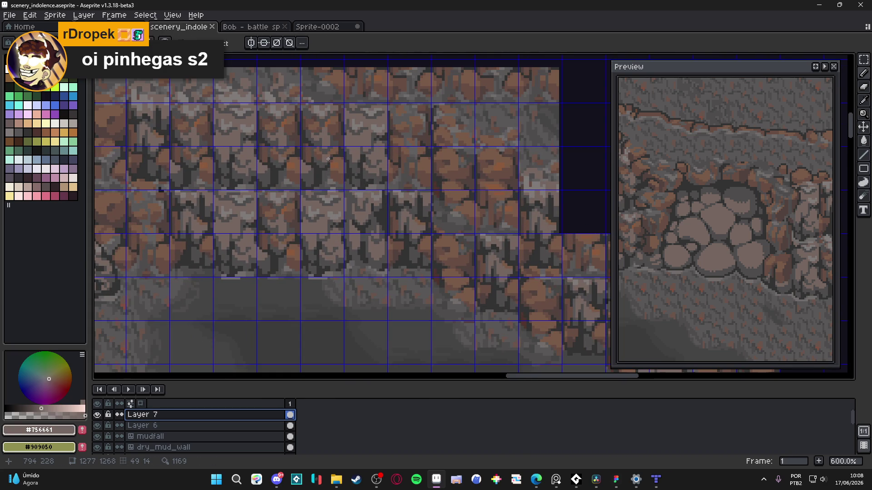
pyautogui.moveTo(327, 159)
pyautogui.mouseDown()
pyautogui.moveTo(360, 153)
pyautogui.moveTo(369, 200)
pyautogui.mouseUp()
# Step: Close the doorway outline with straight edges down to the floor and fill it light brown
pyautogui.keyDown('shift'); pyautogui.click(369, 203); pyautogui.keyUp('shift')
pyautogui.keyDown('shift'); pyautogui.click(394, 252); pyautogui.keyUp('shift')
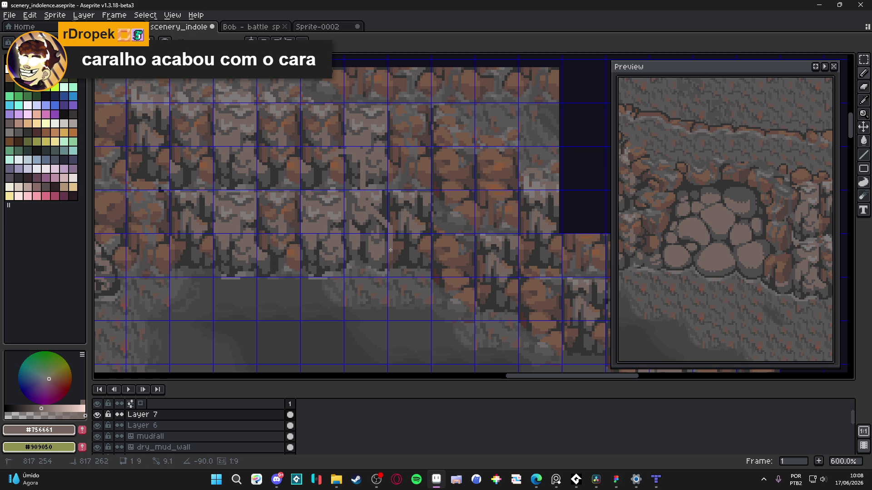
pyautogui.keyDown('shift'); pyautogui.click(384, 264); pyautogui.keyUp('shift')
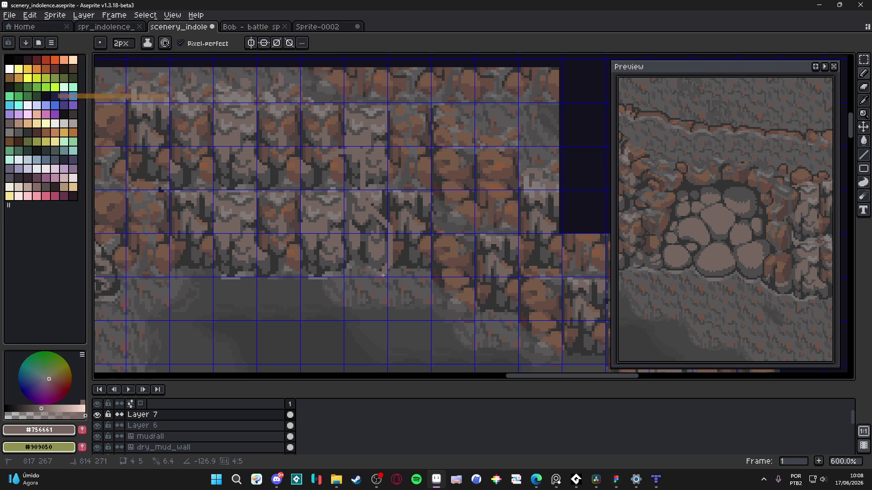
pyautogui.keyDown('shift'); pyautogui.click(301, 276); pyautogui.keyUp('shift')
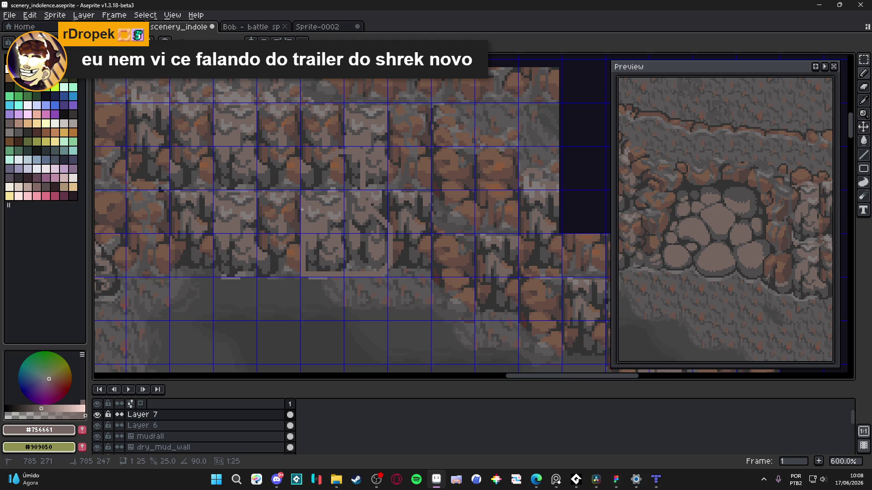
pyautogui.keyDown('shift'); pyautogui.click(302, 209); pyautogui.keyUp('shift')
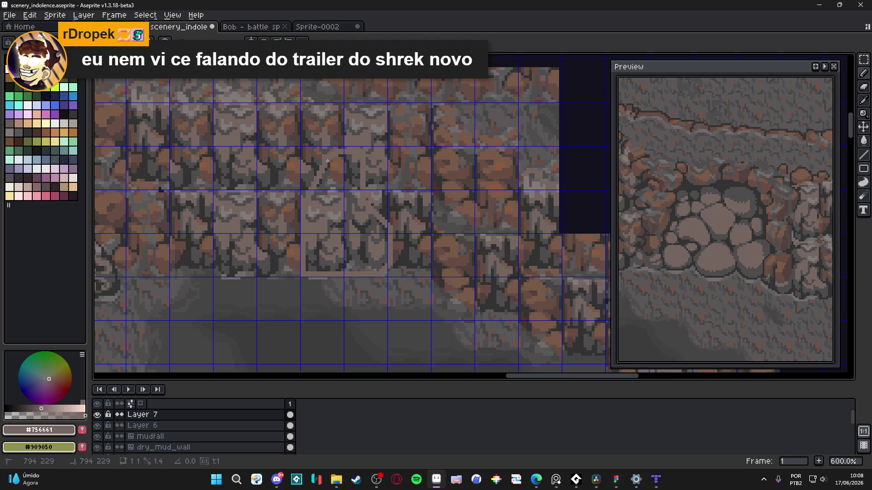
pyautogui.click(328, 162)
pyautogui.scroll(-3, 372, 229)
pyautogui.scroll(4, 372, 228)
pyautogui.press('e')
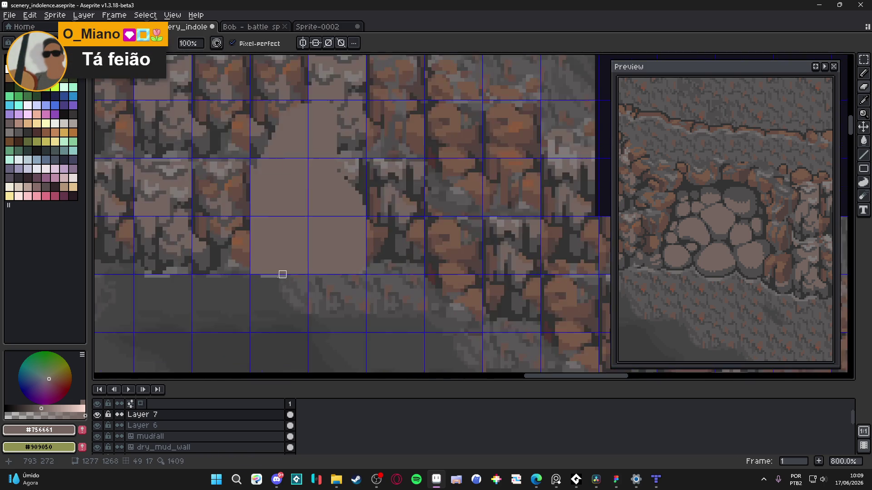
pyautogui.scroll(2, 288, 269)
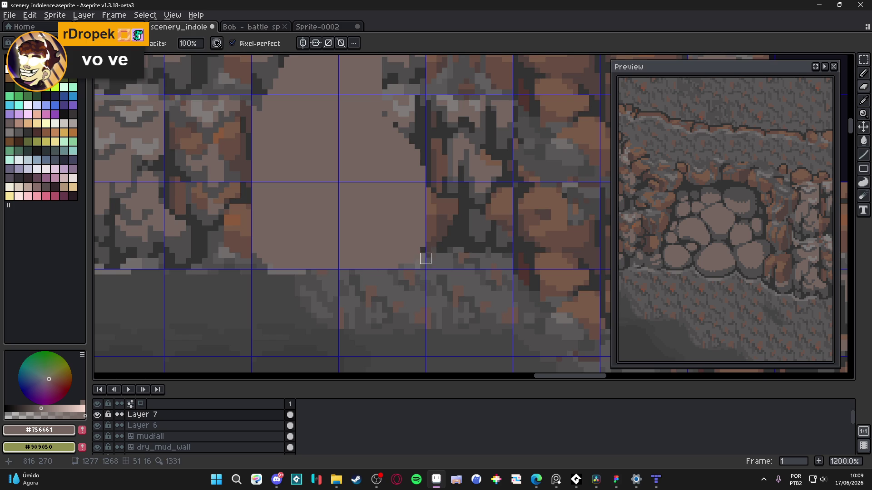
pyautogui.scroll(-2, 425, 264)
# Step: Select the light brown column, shift it down a few pixels, and deselect
pyautogui.press('v')
pyautogui.press('m')
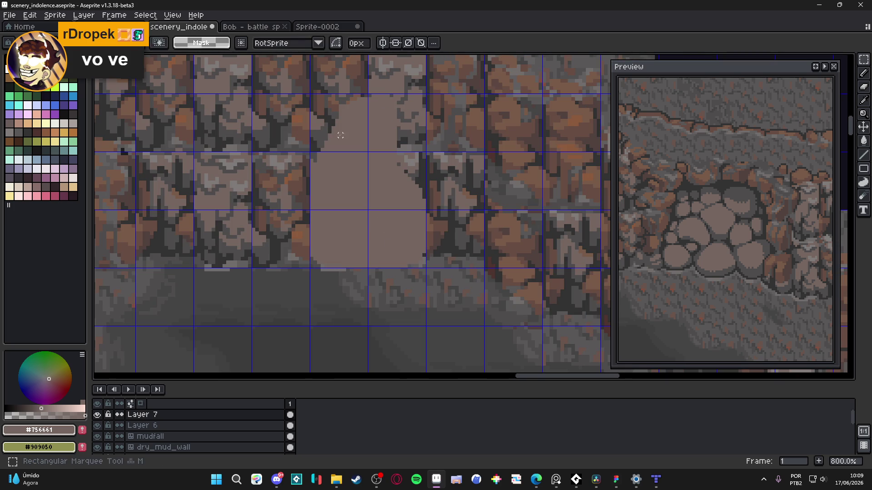
pyautogui.scroll(-2, 340, 136)
pyautogui.moveTo(320, 108); pyautogui.dragTo(395, 221)
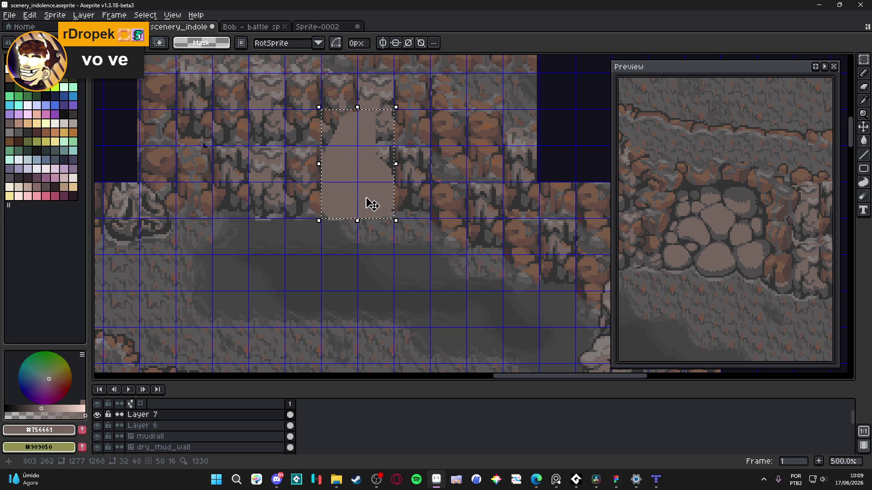
pyautogui.press('Down')
pyautogui.press('Down')
pyautogui.press('Down')
pyautogui.press('Down')
pyautogui.press('Down')
pyautogui.press('Down')
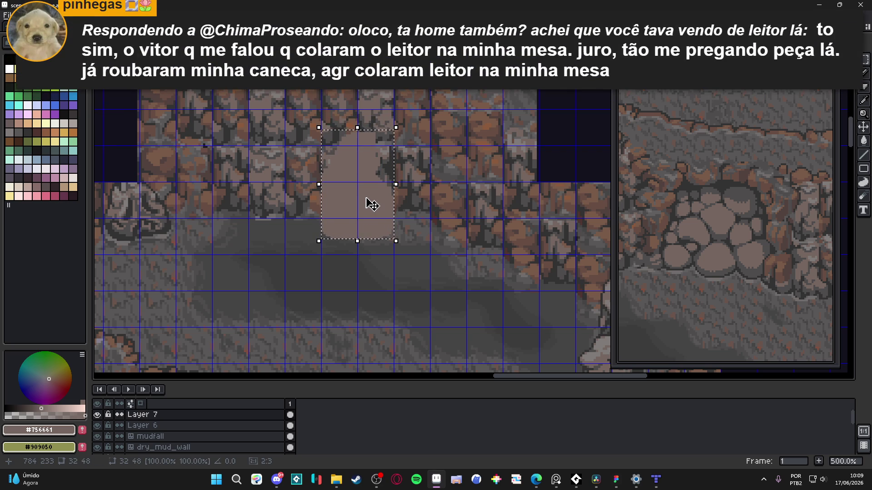
pyautogui.hotkey('ctrl', 'd')
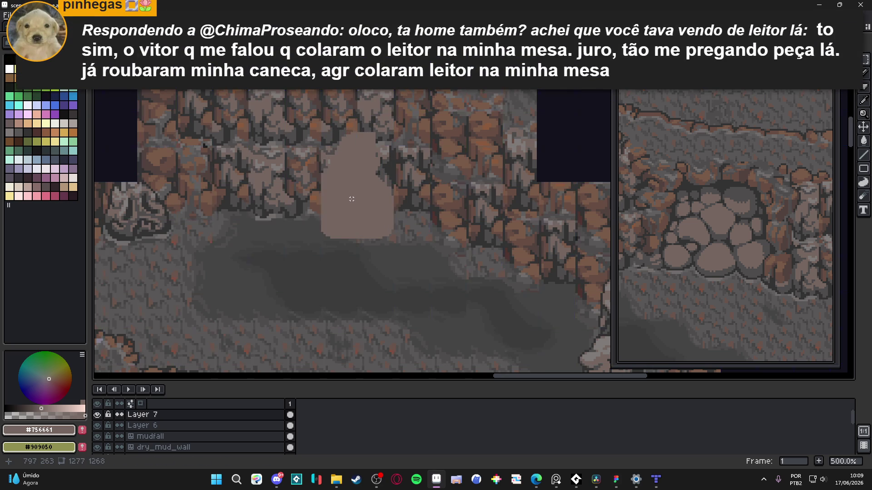
# Step: Pick brown #694C40 from the rocks and draw a frame line up the column
pyautogui.scroll(-1, 383, 215)
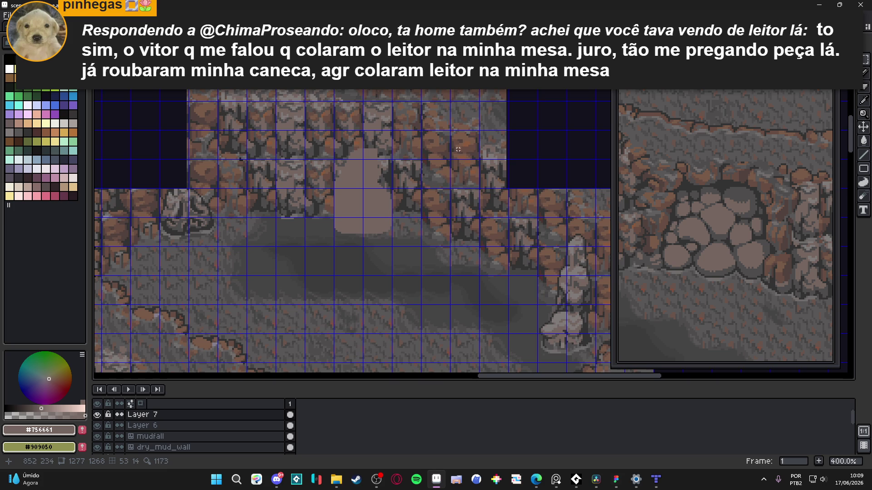
pyautogui.scroll(1, 354, 196)
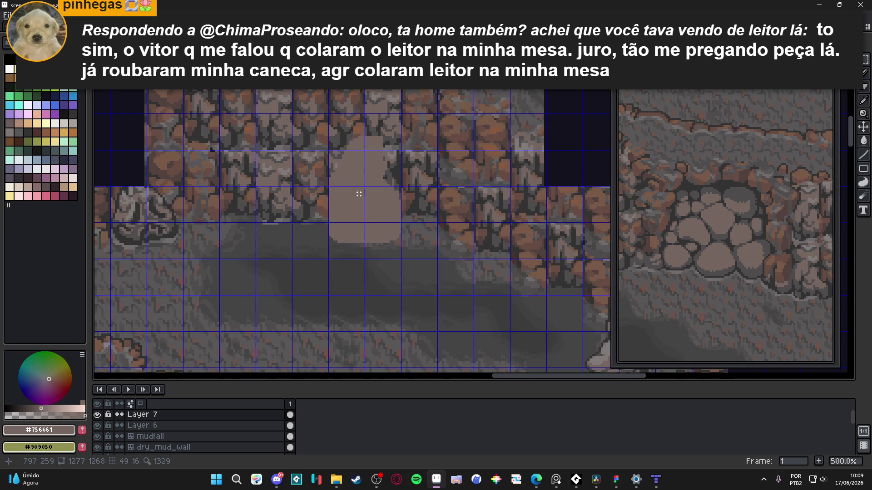
pyautogui.scroll(-2, 360, 193)
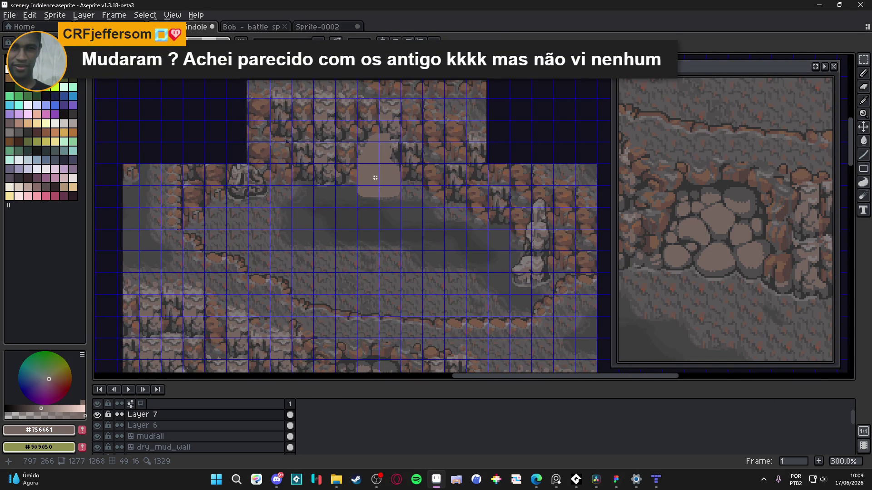
pyautogui.moveTo(375, 177); pyautogui.dragTo(373, 193)
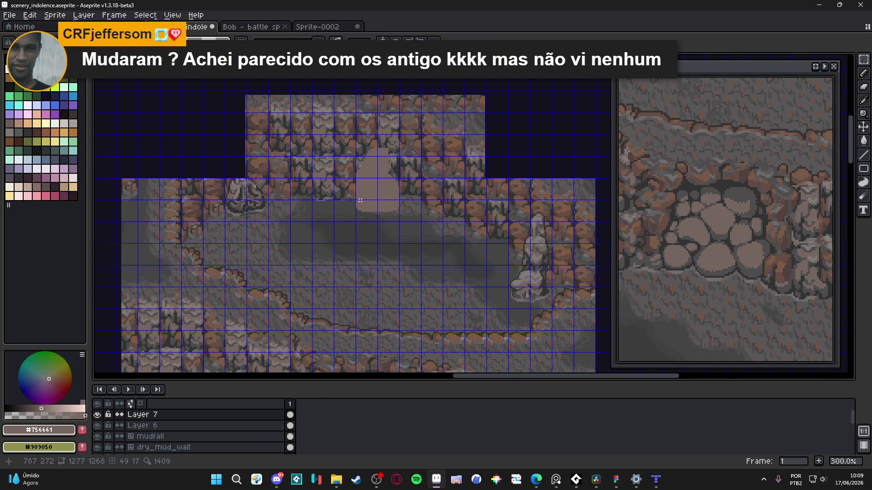
pyautogui.scroll(-3, 362, 200)
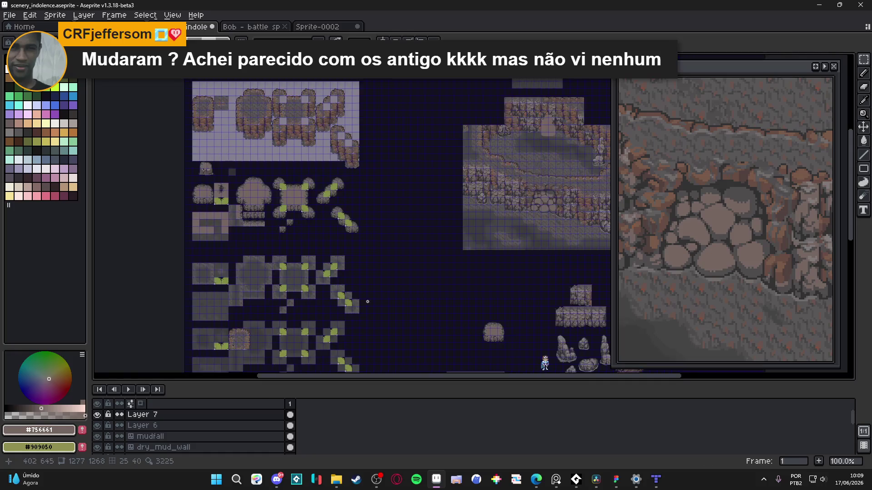
pyautogui.scroll(-4, 343, 281)
pyautogui.hscroll(3, 343, 281)
pyautogui.scroll(4, 479, 212)
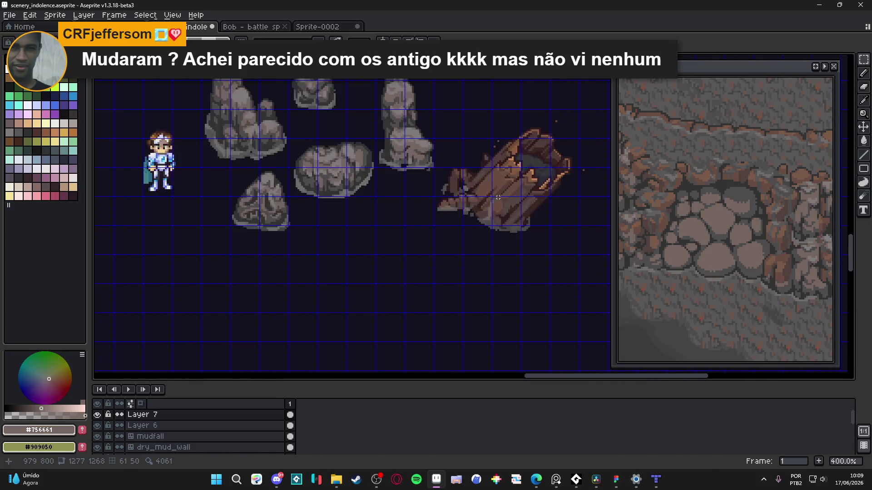
pyautogui.keyDown('alt'); pyautogui.click(489, 176); pyautogui.keyUp('alt')
pyautogui.scroll(-2, 489, 175)
pyautogui.hscroll(3, 312, 231)
pyautogui.scroll(6, 311, 231)
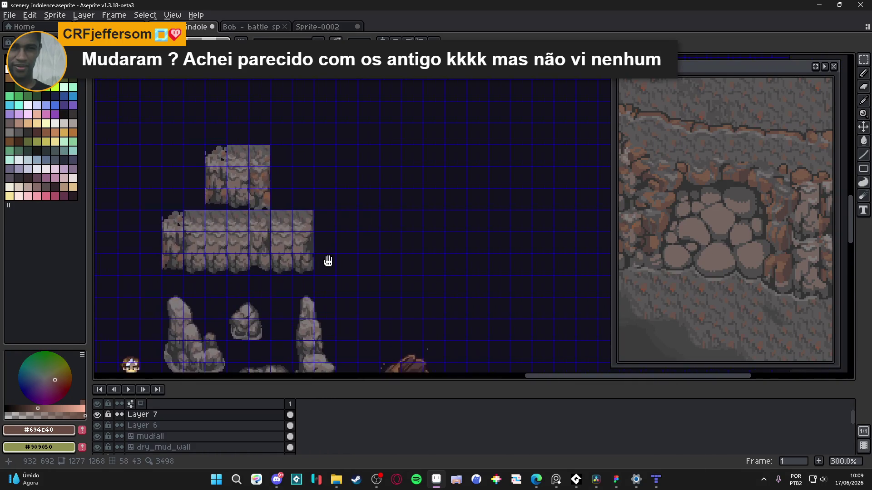
pyautogui.scroll(-1, 420, 274)
pyautogui.scroll(6, 420, 274)
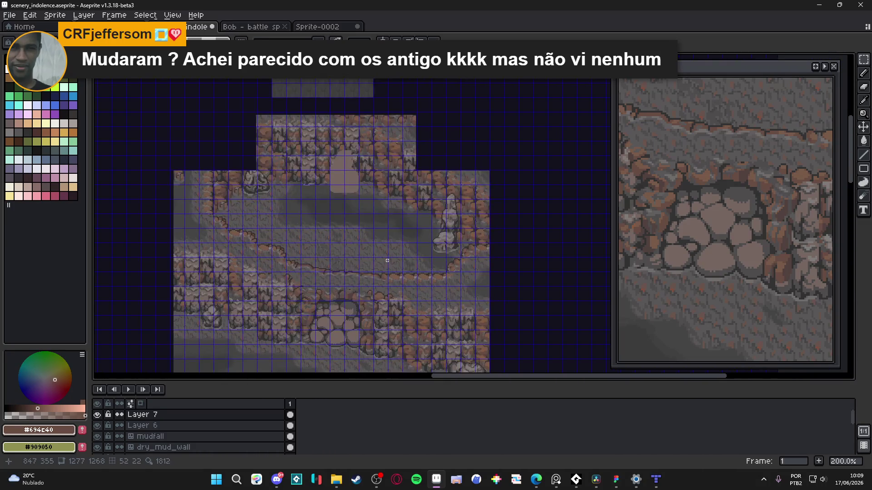
pyautogui.moveTo(292, 256)
pyautogui.mouseDown()
pyautogui.moveTo(297, 162)
pyautogui.moveTo(408, 166)
pyautogui.moveTo(410, 262)
pyautogui.moveTo(394, 281)
pyautogui.mouseUp()
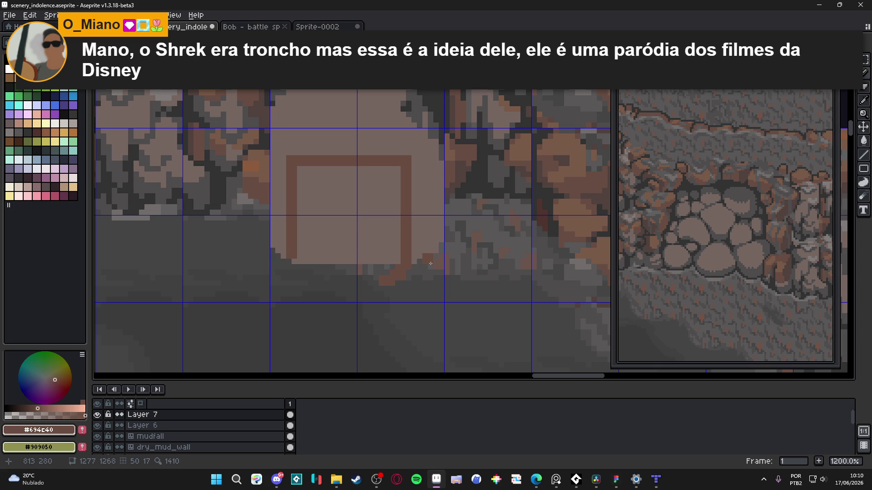
# Step: Draw the brown arch outline and fill the arch band with brown
pyautogui.moveTo(380, 281)
pyautogui.mouseDown()
pyautogui.moveTo(372, 207)
pyautogui.moveTo(327, 210)
pyautogui.moveTo(342, 206)
pyautogui.moveTo(330, 283)
pyautogui.moveTo(322, 267)
pyautogui.moveTo(297, 260)
pyautogui.mouseUp()
pyautogui.click(300, 250)
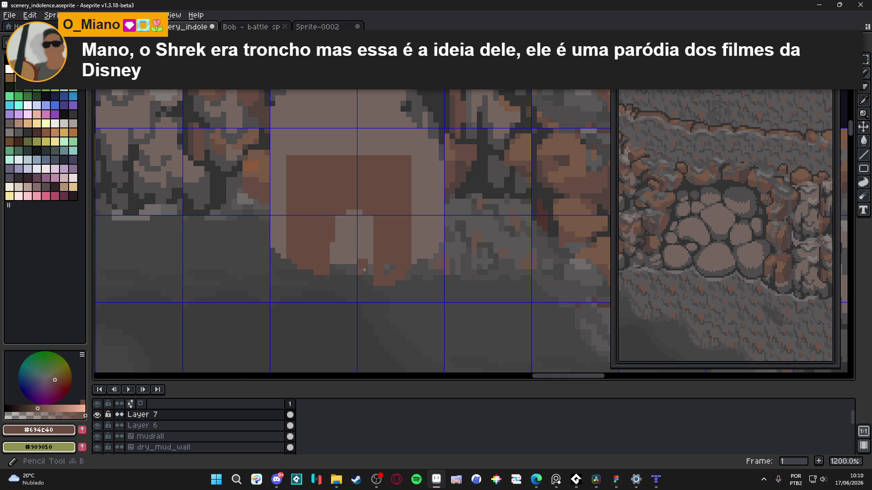
pyautogui.press('e')
pyautogui.press('b')
# Step: Recolour a stray doorway pixel with light #756661 and hide the grid
pyautogui.click(359, 227)
pyautogui.keyDown('alt'); pyautogui.click(365, 234); pyautogui.keyUp('alt')
pyautogui.click(358, 226)
pyautogui.hotkey('ctrl', "'")
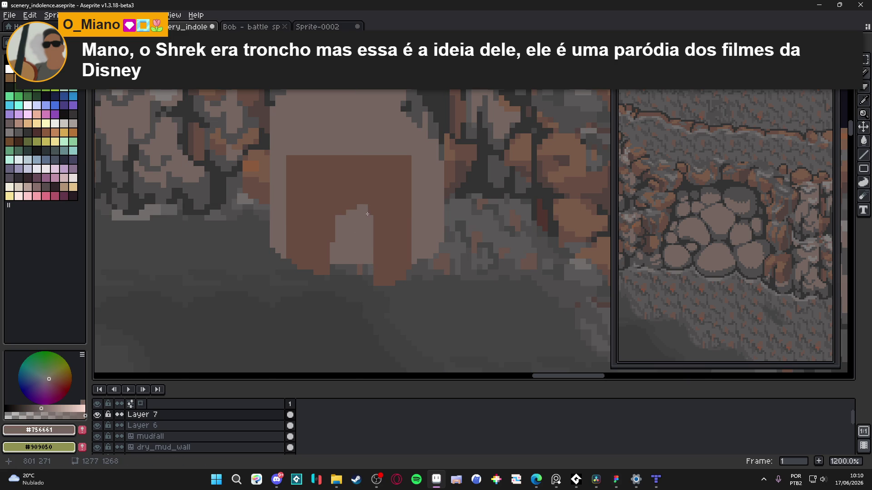
# Step: Round and widen the doorway's top with light #756661 pixels, undoing a misdrawn edge line
pyautogui.moveTo(339, 221)
pyautogui.mouseDown()
pyautogui.moveTo(349, 211)
pyautogui.moveTo(327, 252)
pyautogui.moveTo(337, 273)
pyautogui.mouseUp()
pyautogui.click(330, 271)
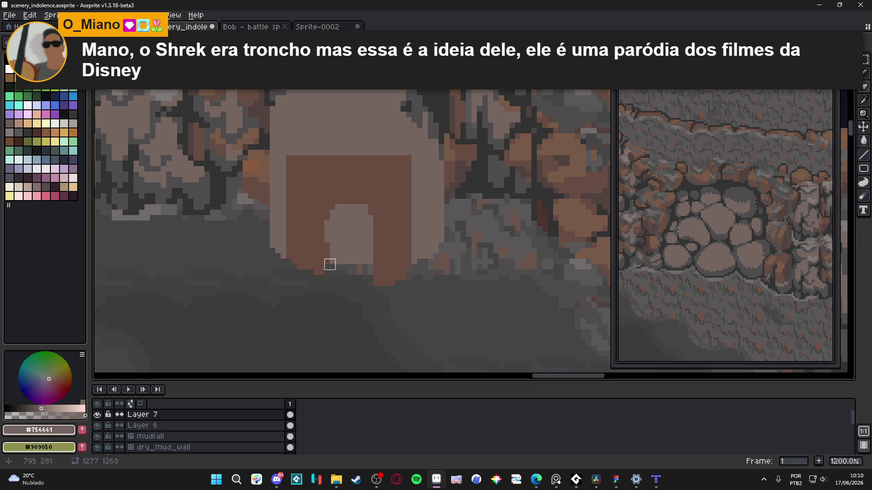
pyautogui.keyDown('shift'); pyautogui.click(329, 220); pyautogui.keyUp('shift')
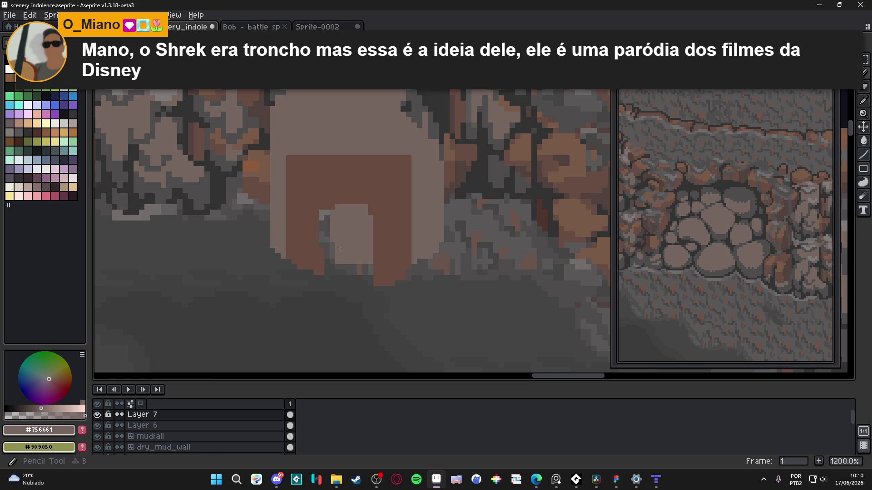
pyautogui.hotkey('ctrl', 'z')
pyautogui.click(330, 201)
pyautogui.moveTo(331, 200); pyautogui.dragTo(367, 203)
pyautogui.keyDown('alt'); pyautogui.click(319, 198); pyautogui.keyUp('alt')
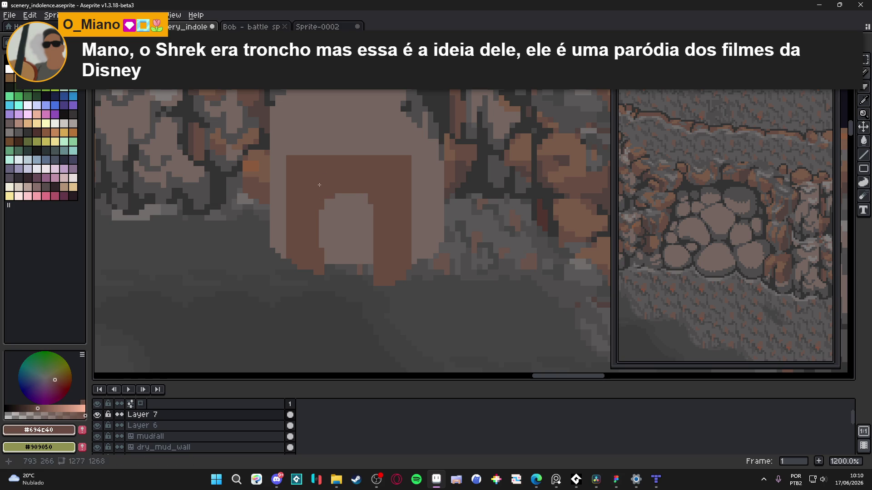
pyautogui.keyDown('alt'); pyautogui.click(313, 150); pyautogui.keyUp('alt')
pyautogui.scroll(-2, 320, 157)
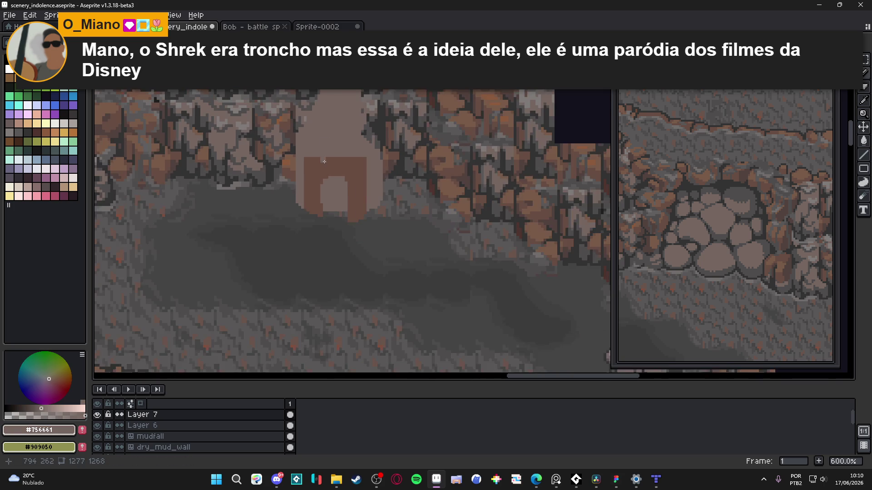
# Step: Paint a light row across the arch top and raise the right pillar's top in brown #694C40
pyautogui.scroll(2, 324, 161)
pyautogui.moveTo(311, 184)
pyautogui.mouseDown()
pyautogui.moveTo(371, 185)
pyautogui.moveTo(408, 170)
pyautogui.moveTo(384, 182)
pyautogui.mouseUp()
pyautogui.keyDown('alt'); pyautogui.click(387, 181); pyautogui.keyUp('alt')
pyautogui.click(404, 155)
pyautogui.keyDown('alt'); pyautogui.click(395, 154); pyautogui.keyUp('alt')
pyautogui.click(405, 154)
pyautogui.keyDown('alt'); pyautogui.click(395, 179); pyautogui.keyUp('alt')
pyautogui.click(387, 185)
pyautogui.click(386, 179)
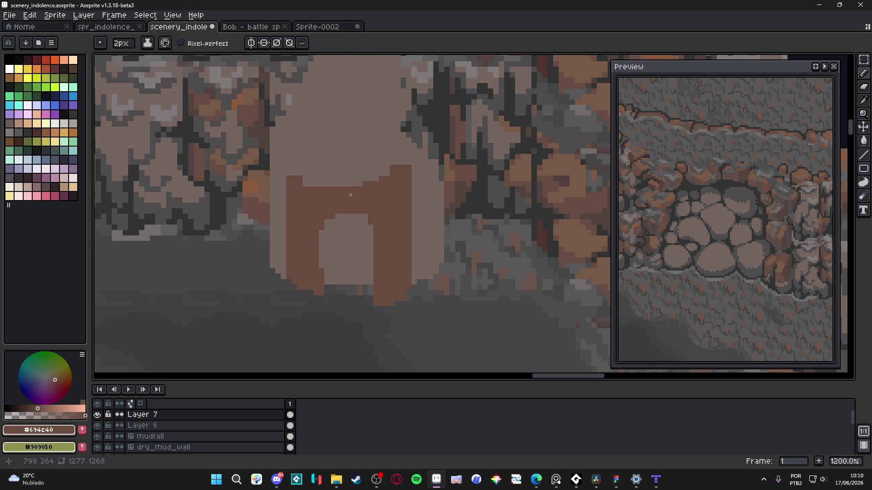
# Step: Extend the arch's top edge with brown pixels, undoing a stray pixel above it
pyautogui.scroll(1, 318, 181)
pyautogui.moveTo(298, 181); pyautogui.dragTo(314, 186)
pyautogui.click(285, 162)
pyautogui.click(304, 173)
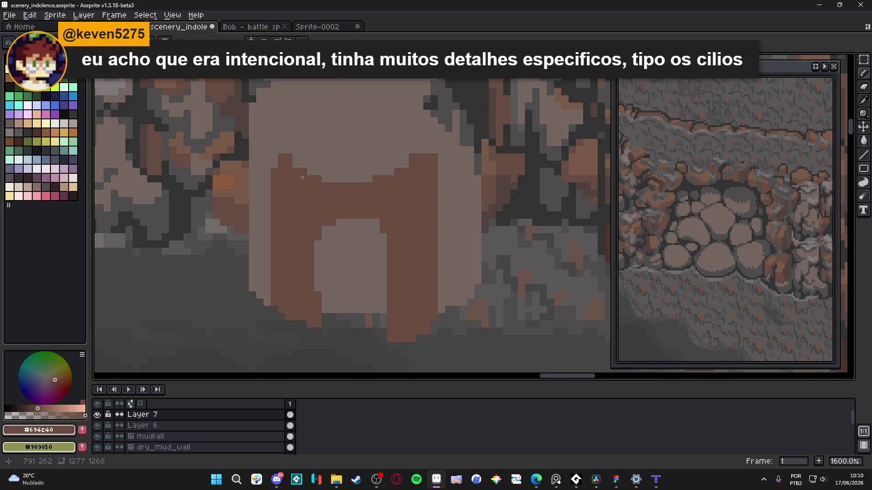
pyautogui.click(325, 178)
pyautogui.hscroll(-1, 301, 185)
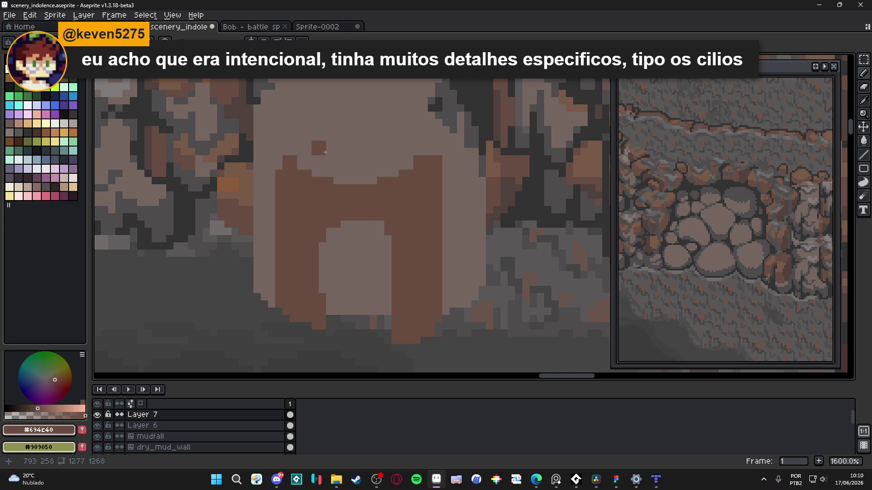
pyautogui.click(341, 141)
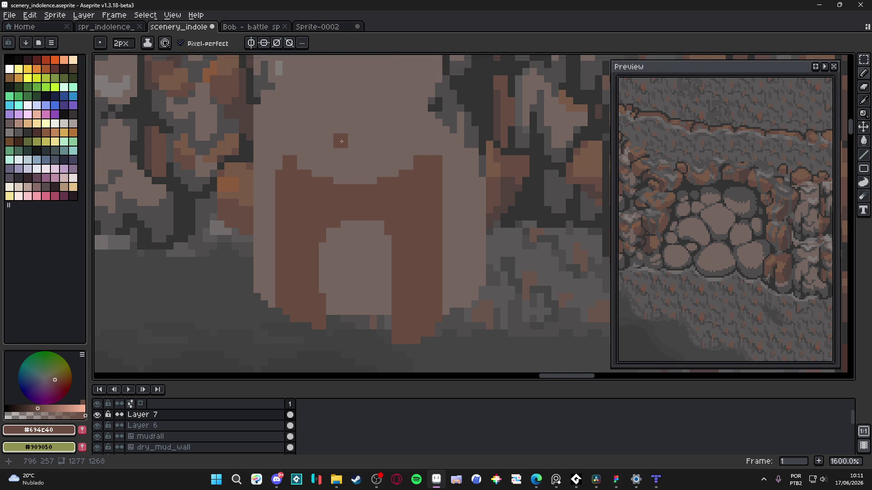
pyautogui.hotkey('ctrl', 'z')
# Step: Raise the arch's top-left corner by one brown #694C40 pixel
pyautogui.keyDown('alt'); pyautogui.click(354, 179); pyautogui.keyUp('alt')
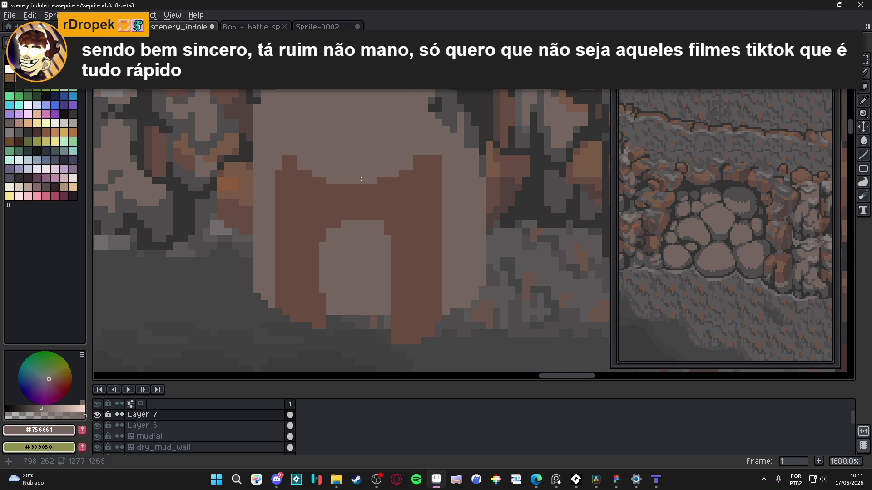
pyautogui.keyDown('alt'); pyautogui.click(422, 163); pyautogui.keyUp('alt')
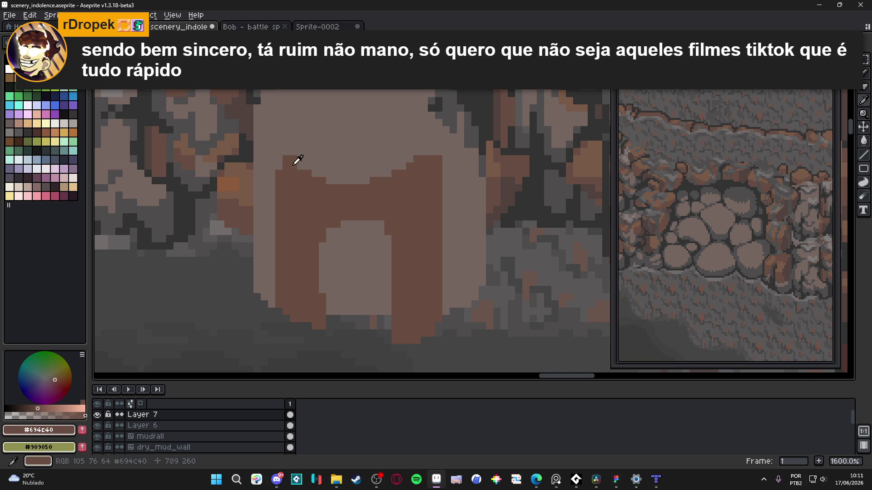
pyautogui.click(278, 152)
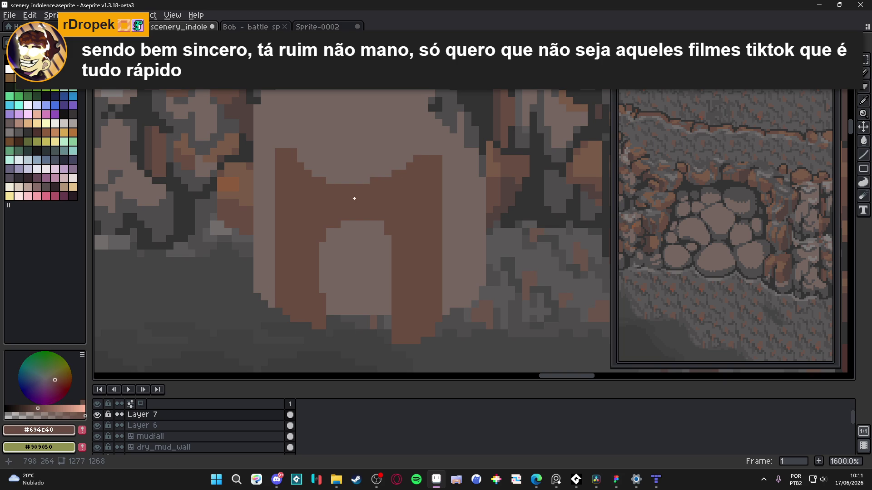
pyautogui.scroll(-1, 356, 198)
pyautogui.scroll(1, 364, 260)
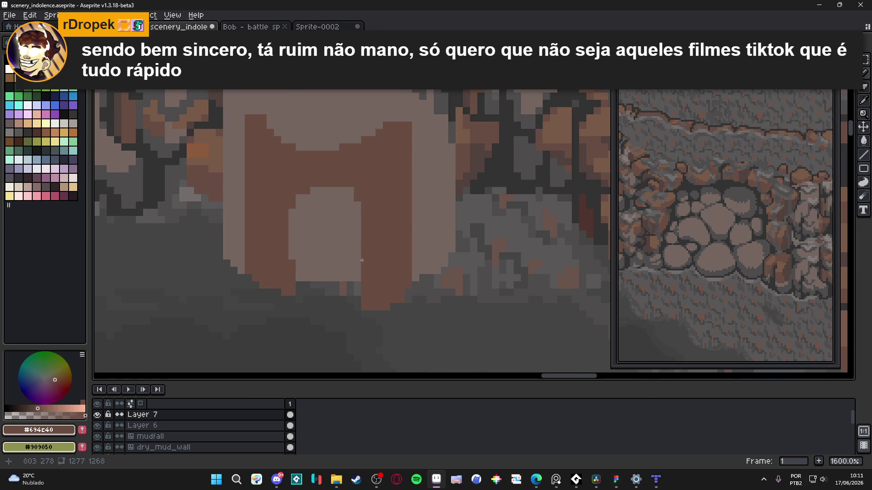
pyautogui.scroll(2, 384, 241)
pyautogui.scroll(-1, 404, 211)
pyautogui.moveTo(403, 212); pyautogui.dragTo(404, 237)
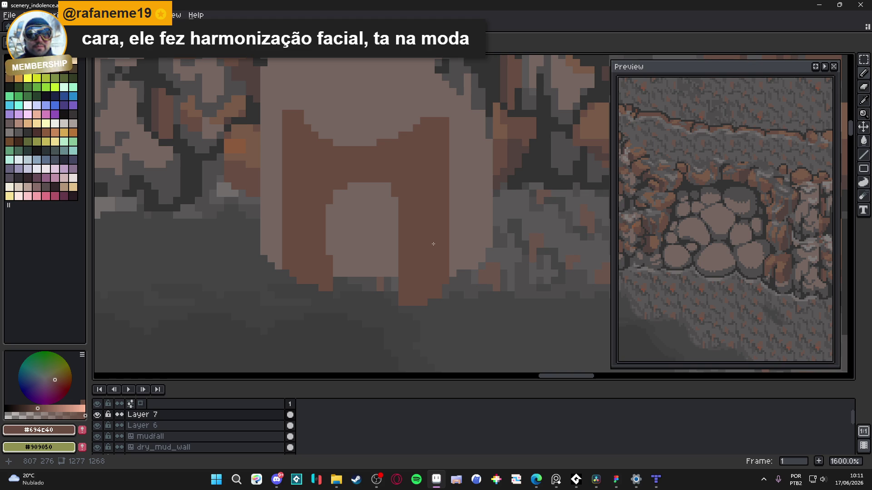
# Step: Widen the stone column's lower-left edge toward the floor in light #756661
pyautogui.scroll(-3, 433, 243)
pyautogui.scroll(3, 361, 265)
pyautogui.keyDown('alt'); pyautogui.click(331, 237); pyautogui.keyUp('alt')
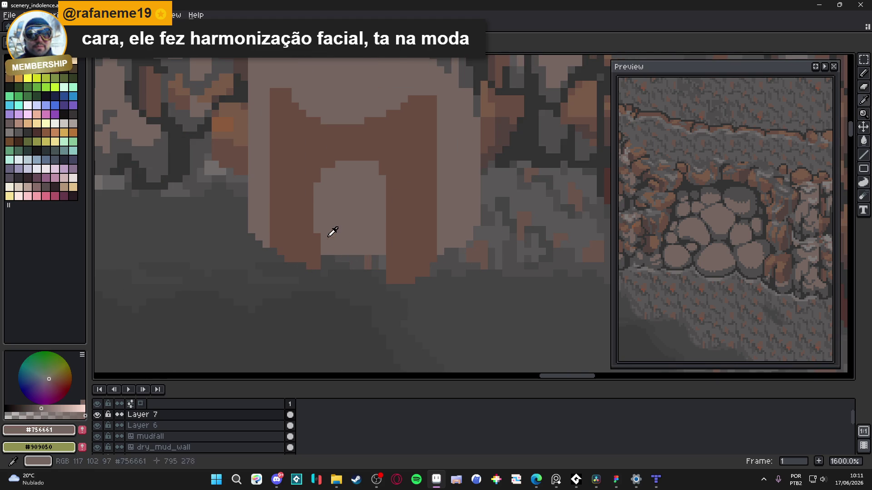
pyautogui.press('e')
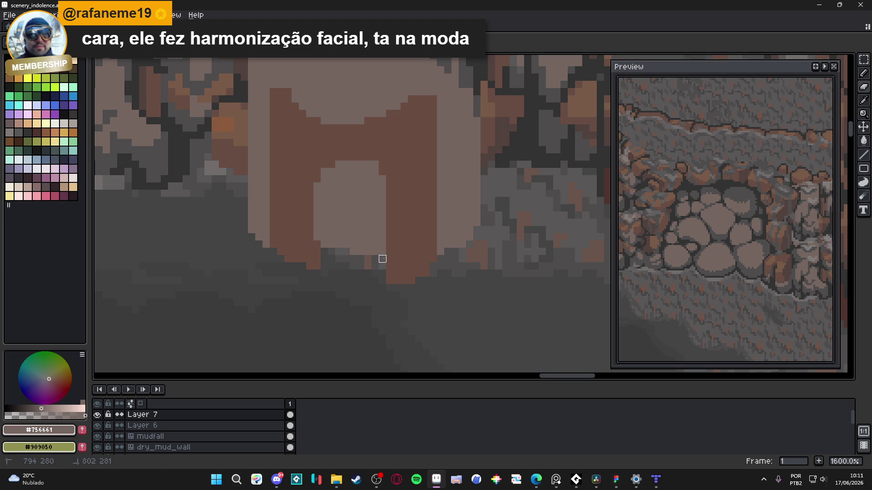
pyautogui.press('alt')
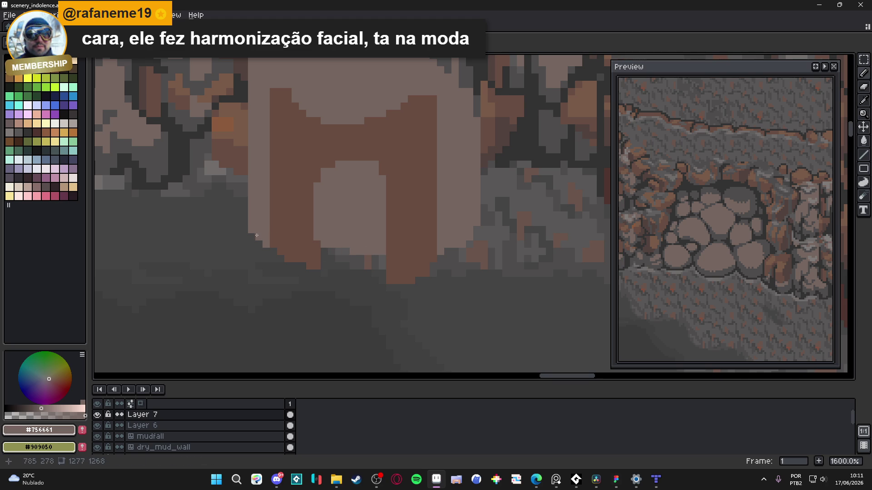
pyautogui.scroll(-2, 285, 272)
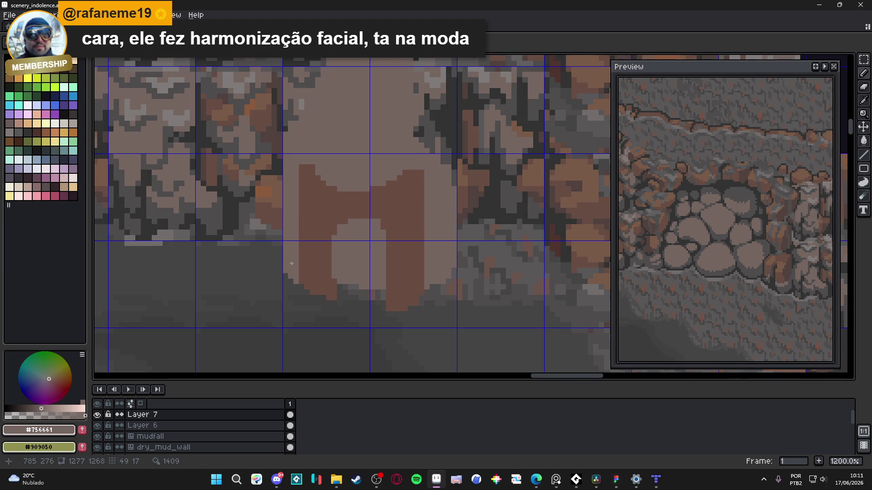
pyautogui.scroll(3, 295, 280)
pyautogui.moveTo(265, 284)
pyautogui.mouseDown()
pyautogui.moveTo(309, 200)
pyautogui.moveTo(286, 184)
pyautogui.mouseUp()
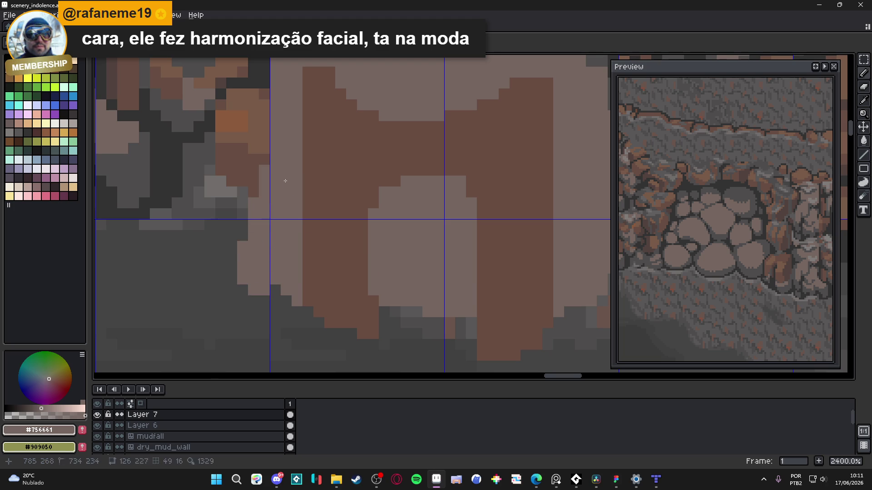
pyautogui.click(275, 291)
pyautogui.click(243, 290)
pyautogui.moveTo(231, 257); pyautogui.dragTo(231, 269)
pyautogui.moveTo(221, 279); pyautogui.dragTo(225, 288)
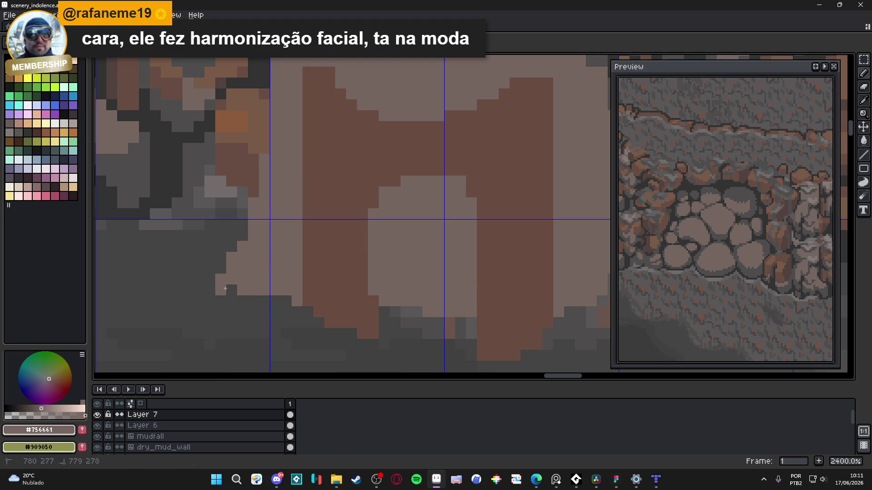
# Step: Repaint the arch edges and the dark strips beside the doorway in light stone
pyautogui.scroll(-2, 286, 179)
pyautogui.moveTo(303, 173); pyautogui.dragTo(295, 257)
pyautogui.moveTo(302, 141); pyautogui.dragTo(301, 163)
pyautogui.moveTo(461, 214); pyautogui.dragTo(464, 298)
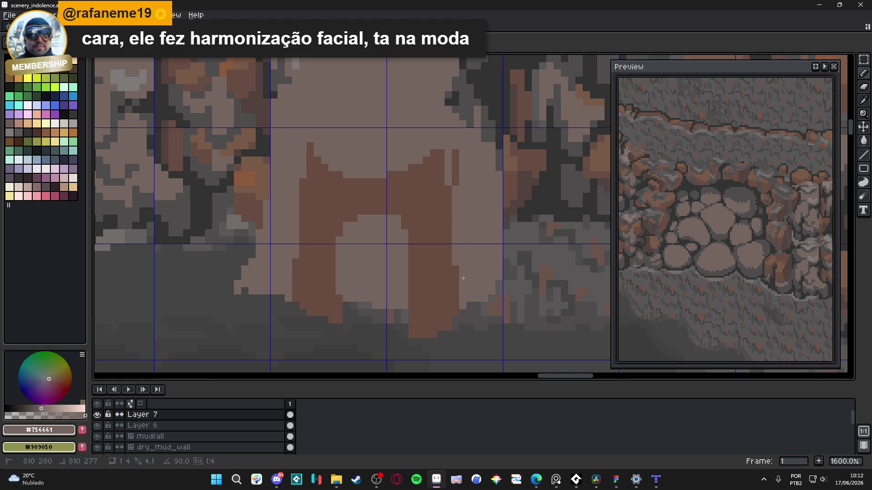
pyautogui.moveTo(455, 157)
pyautogui.mouseDown()
pyautogui.moveTo(455, 182)
pyautogui.moveTo(474, 200)
pyautogui.mouseUp()
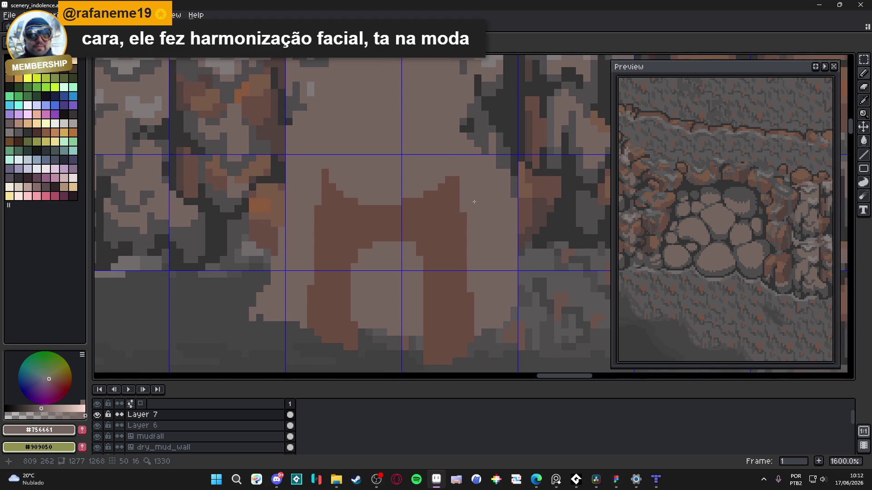
pyautogui.scroll(-2, 473, 201)
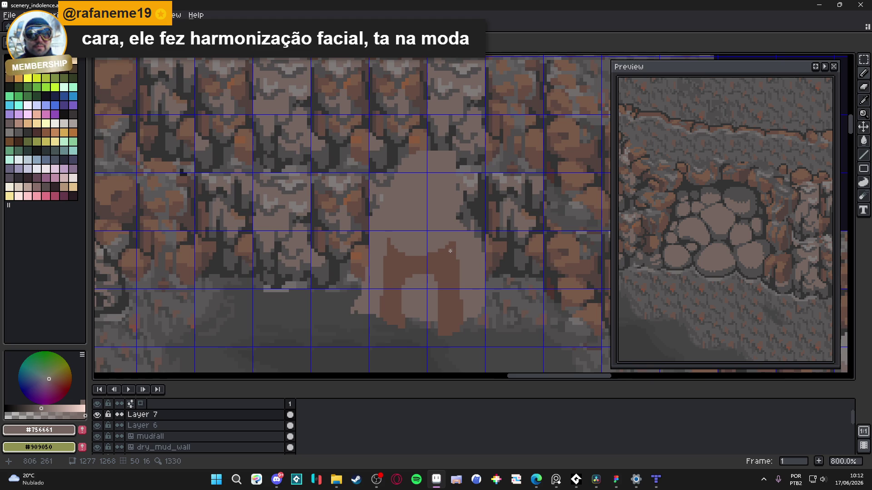
# Step: Sample the dark outline colour #382622 from the cliff scenery
pyautogui.scroll(-2, 451, 251)
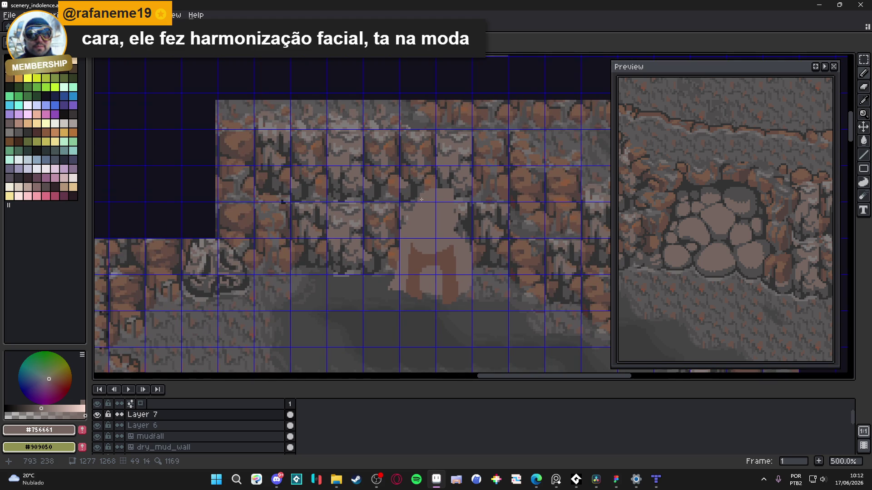
pyautogui.moveTo(422, 200); pyautogui.dragTo(414, 219)
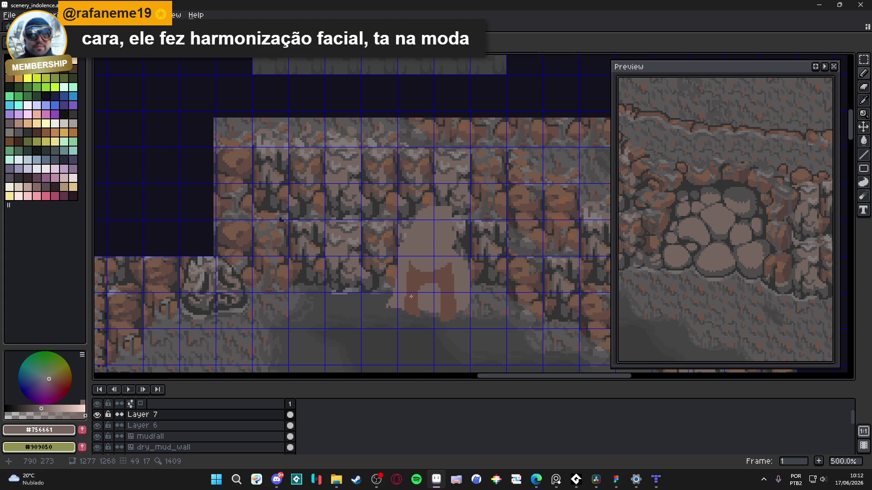
pyautogui.scroll(-3, 417, 310)
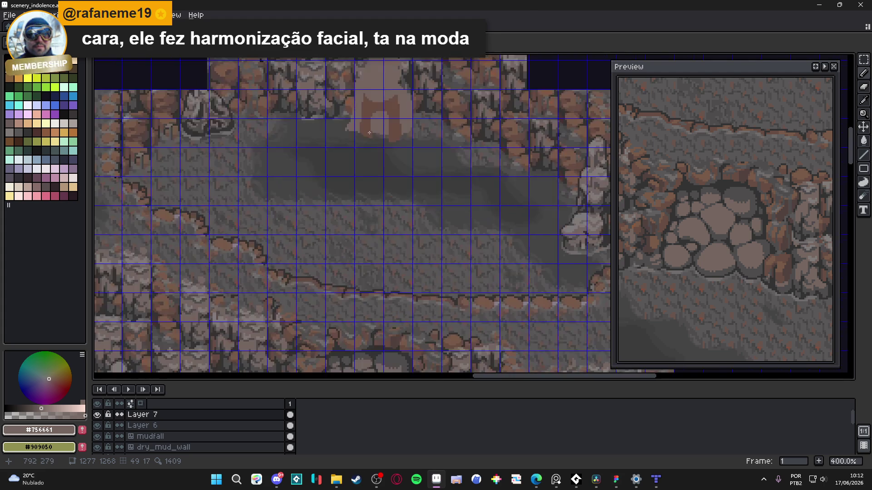
pyautogui.scroll(5, 484, 301)
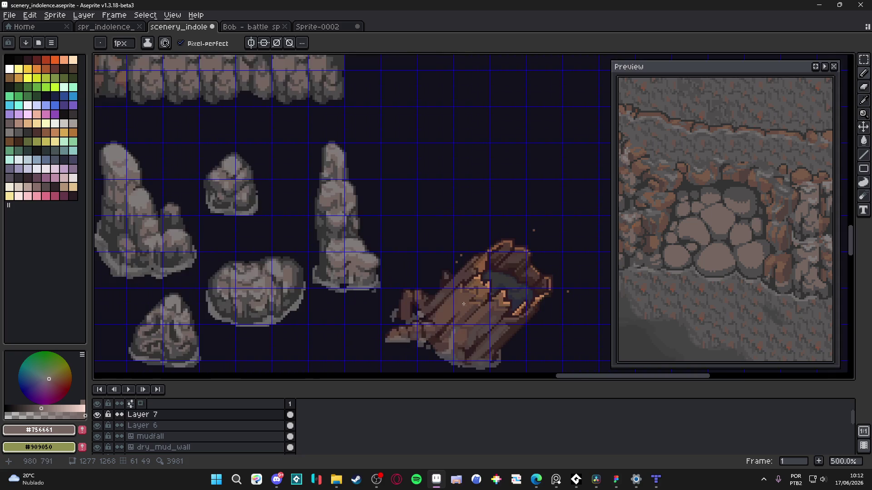
pyautogui.keyDown('alt'); pyautogui.click(431, 310); pyautogui.keyUp('alt')
pyautogui.scroll(-2, 421, 233)
pyautogui.scroll(2, 411, 272)
pyautogui.scroll(-3, 426, 229)
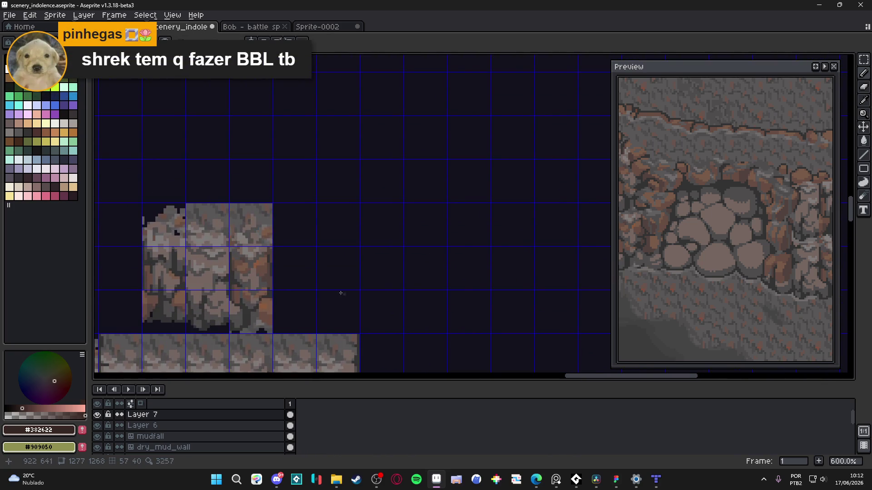
pyautogui.scroll(5, 357, 292)
pyautogui.scroll(2, 332, 250)
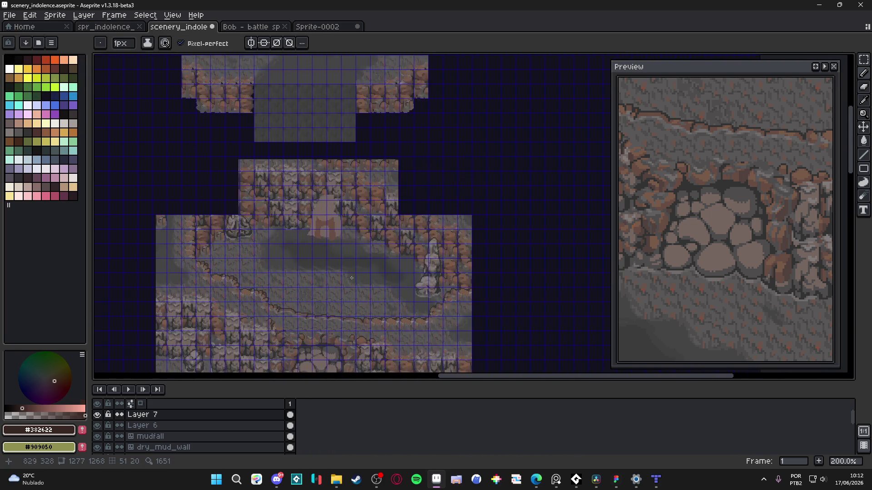
# Step: Sample #756661, paint the column's right and left edges above the doorway, and bucket-fill between them
pyautogui.scroll(1, 405, 282)
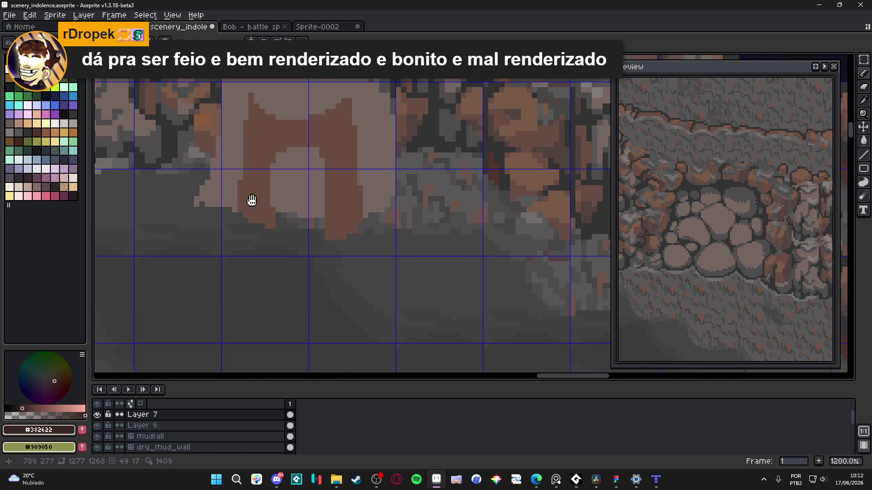
pyautogui.scroll(1, 250, 195)
pyautogui.moveTo(288, 253); pyautogui.dragTo(312, 289)
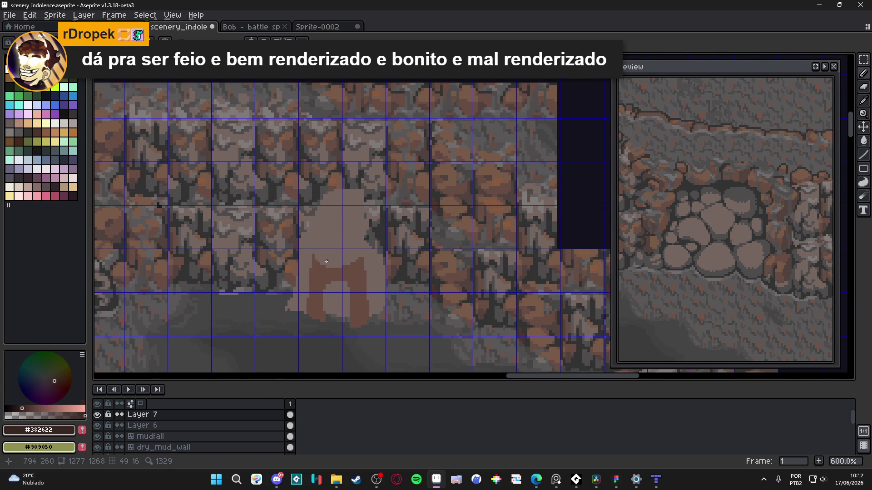
pyautogui.scroll(1, 316, 210)
pyautogui.scroll(-1, 316, 210)
pyautogui.scroll(1, 317, 209)
pyautogui.press('e')
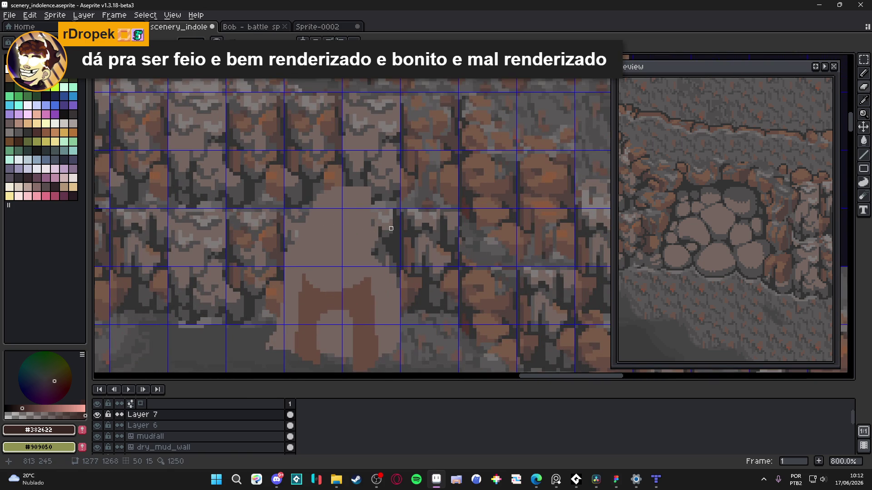
pyautogui.keyDown('alt'); pyautogui.click(358, 236); pyautogui.keyUp('alt')
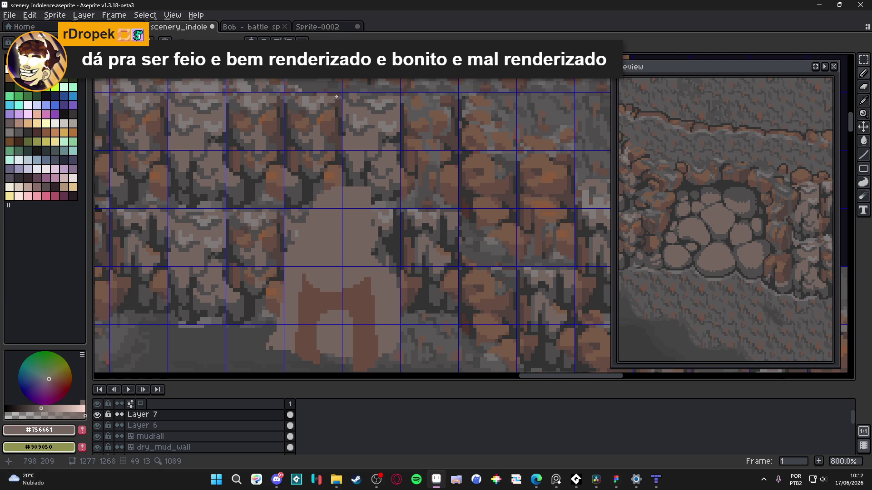
pyautogui.moveTo(339, 95); pyautogui.dragTo(336, 183)
pyautogui.moveTo(291, 94); pyautogui.dragTo(293, 177)
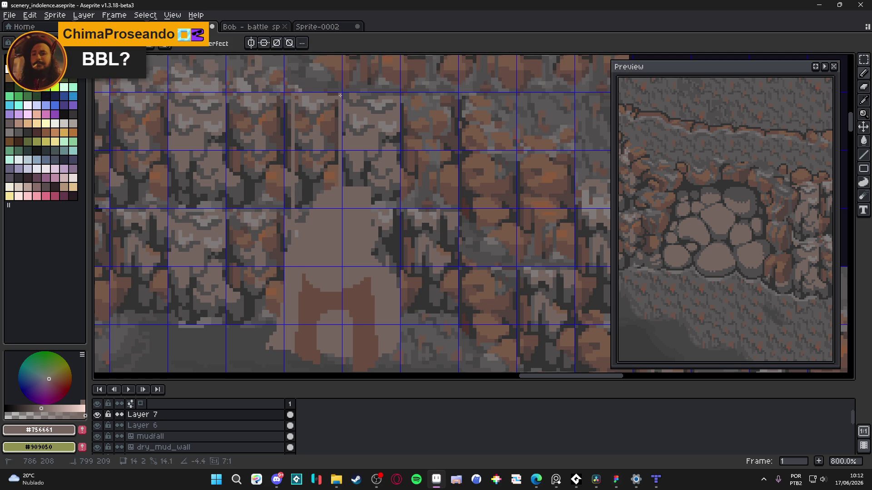
pyautogui.press('g')
pyautogui.click(317, 149)
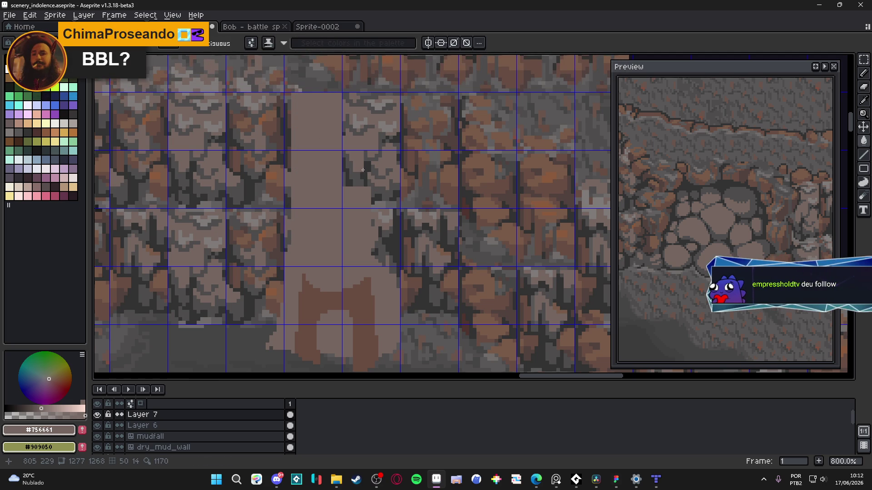
# Step: Briefly switch to the streaming app, then return and zoom out over the column above the cliff
pyautogui.scroll(1, 359, 136)
pyautogui.click(377, 483)
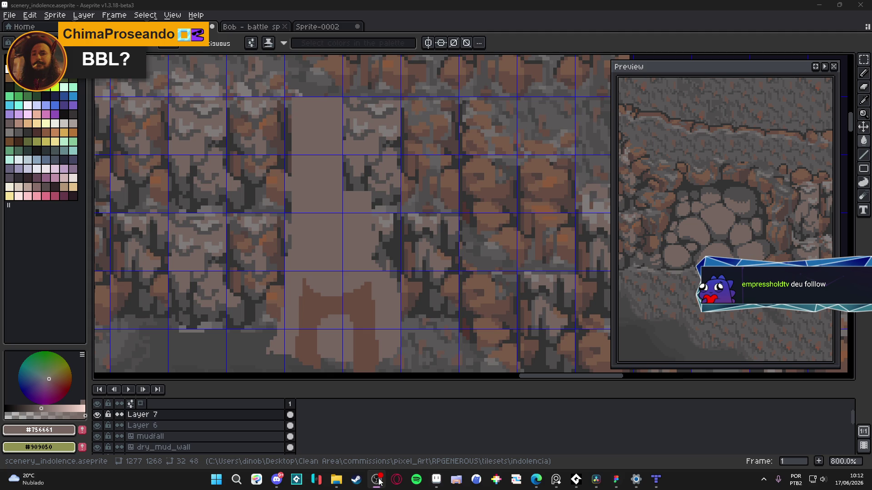
pyautogui.moveTo(346, 123); pyautogui.dragTo(374, 169)
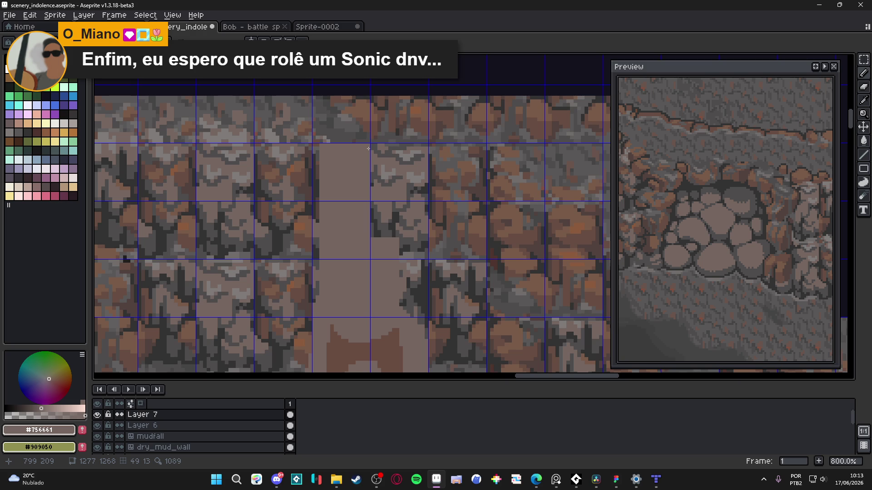
pyautogui.scroll(-3, 368, 148)
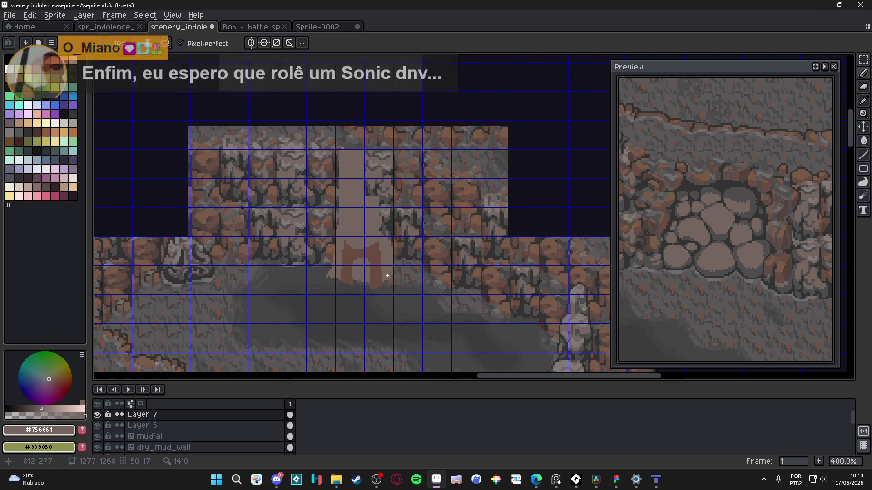
# Step: Sample the dark outline brown #382622 from the canvas and zoom in on the doorway
pyautogui.scroll(-2, 387, 227)
pyautogui.scroll(1, 387, 227)
pyautogui.moveTo(387, 227); pyautogui.dragTo(391, 158)
pyautogui.scroll(-1, 390, 158)
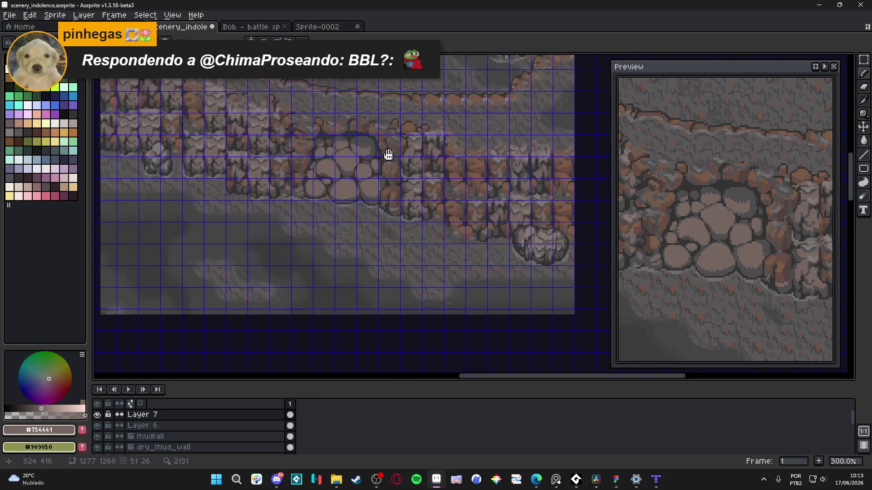
pyautogui.scroll(-1, 433, 241)
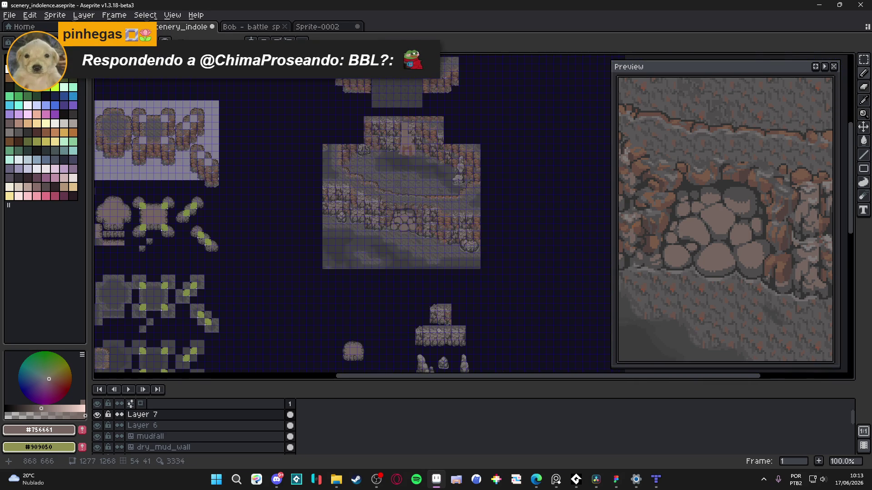
pyautogui.scroll(8, 425, 323)
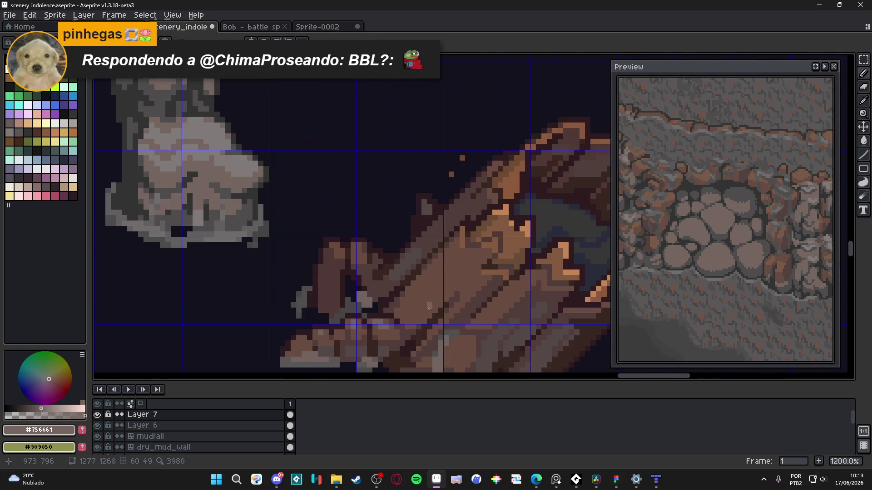
pyautogui.keyDown('alt'); pyautogui.click(419, 335); pyautogui.keyUp('alt')
pyautogui.scroll(-5, 419, 335)
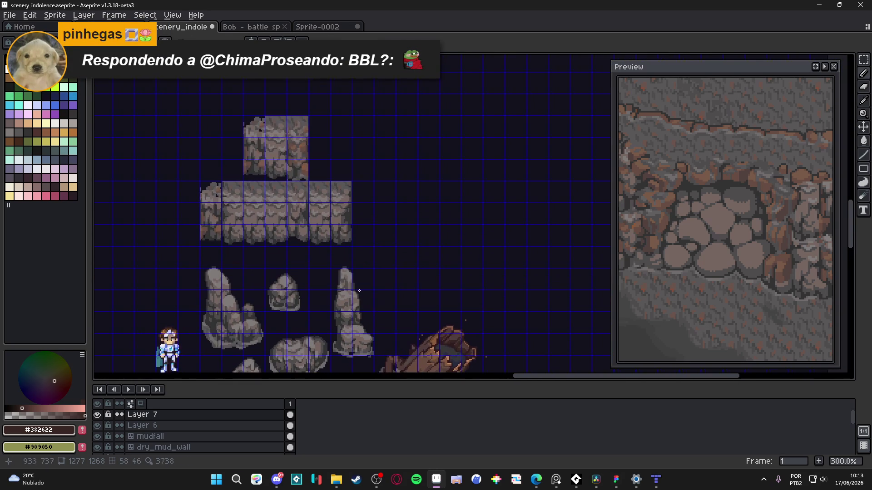
pyautogui.scroll(-3, 342, 226)
pyautogui.scroll(10, 345, 241)
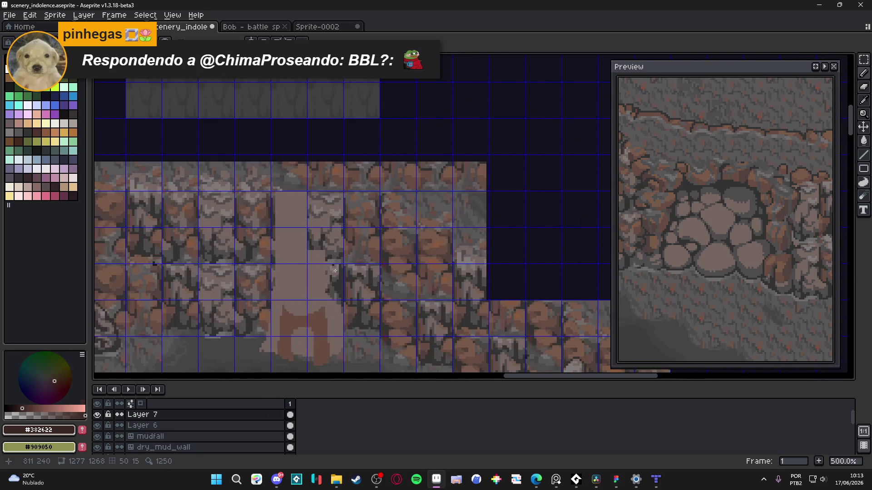
pyautogui.scroll(1, 347, 257)
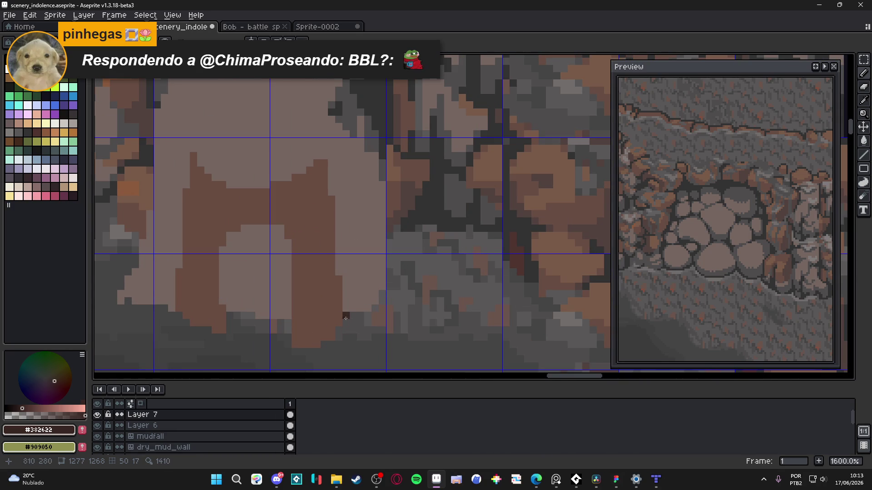
# Step: Draw the dark outline down the doorway's right side and across its top, cleaning stray pixels
pyautogui.keyDown('shift'); pyautogui.click(343, 149); pyautogui.keyUp('shift')
pyautogui.keyDown('shift'); pyautogui.click(317, 141); pyautogui.keyUp('shift')
pyautogui.moveTo(315, 147)
pyautogui.mouseDown()
pyautogui.moveTo(259, 192)
pyautogui.moveTo(277, 181)
pyautogui.moveTo(314, 206)
pyautogui.mouseUp()
pyautogui.hotkey('ctrl', "'")
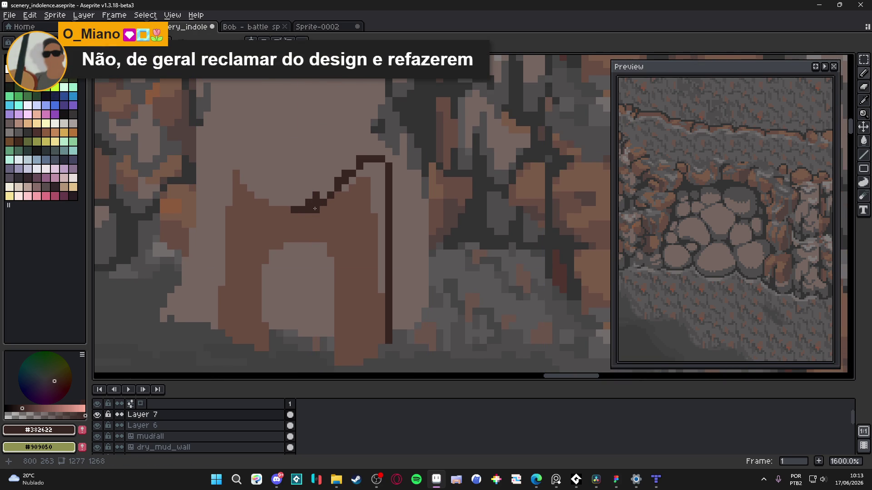
pyautogui.scroll(2, 346, 216)
pyautogui.keyDown('alt'); pyautogui.click(364, 214); pyautogui.keyUp('alt')
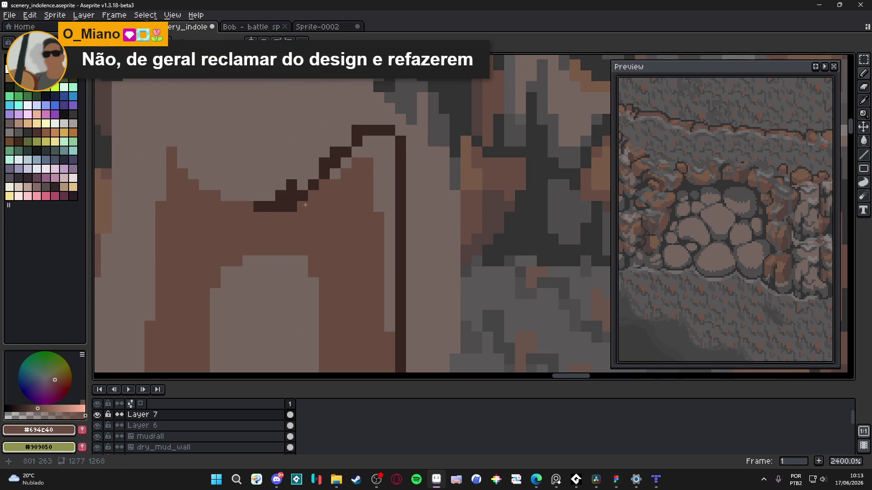
pyautogui.click(280, 196)
pyautogui.click(320, 160)
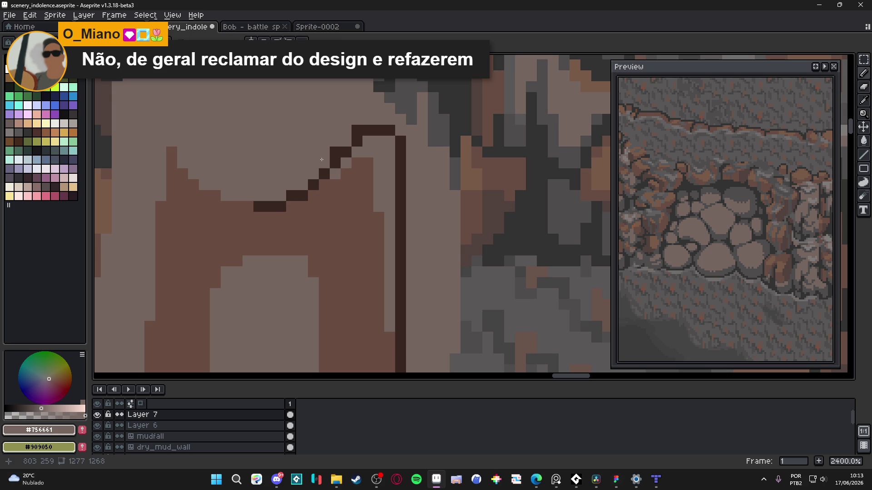
# Step: Thicken the diagonal arch outline and touch up its pixels in dark, light and brown
pyautogui.keyDown('alt'); pyautogui.click(340, 151); pyautogui.keyUp('alt')
pyautogui.moveTo(357, 162)
pyautogui.mouseDown()
pyautogui.moveTo(325, 186)
pyautogui.moveTo(326, 171)
pyautogui.mouseUp()
pyautogui.keyDown('alt'); pyautogui.click(313, 177); pyautogui.keyUp('alt')
pyautogui.click(313, 181)
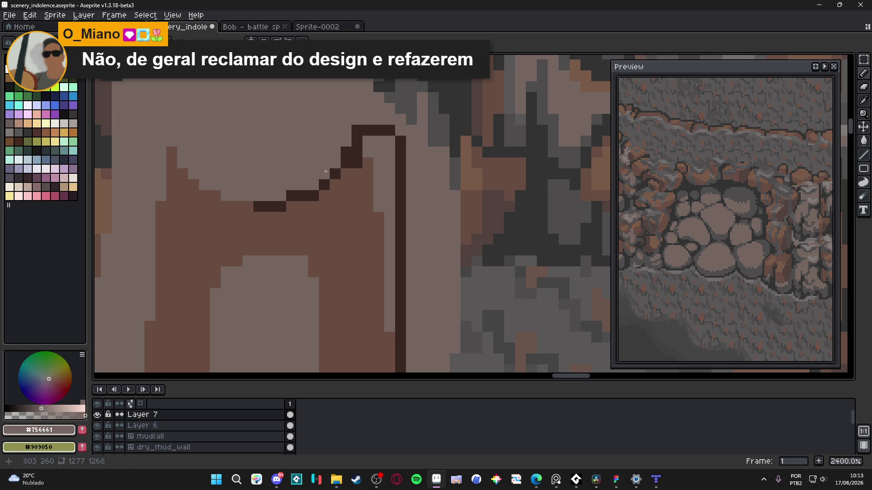
pyautogui.keyDown('alt'); pyautogui.click(368, 161); pyautogui.keyUp('alt')
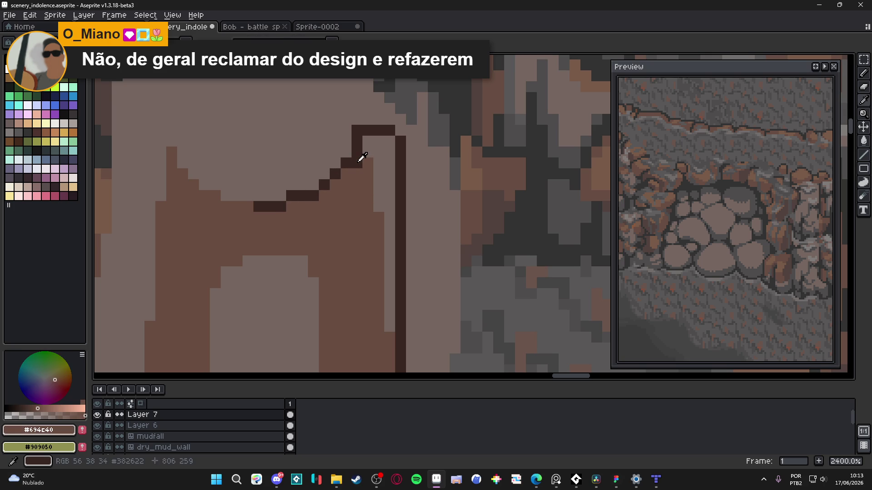
pyautogui.click(356, 162)
pyautogui.keyDown('alt'); pyautogui.click(346, 162); pyautogui.keyUp('alt')
pyautogui.click(344, 171)
pyautogui.click(324, 196)
pyautogui.click(389, 141)
# Step: Extend the right-side outline further down and curve its bottom end to the left
pyautogui.moveTo(390, 146); pyautogui.dragTo(394, 111)
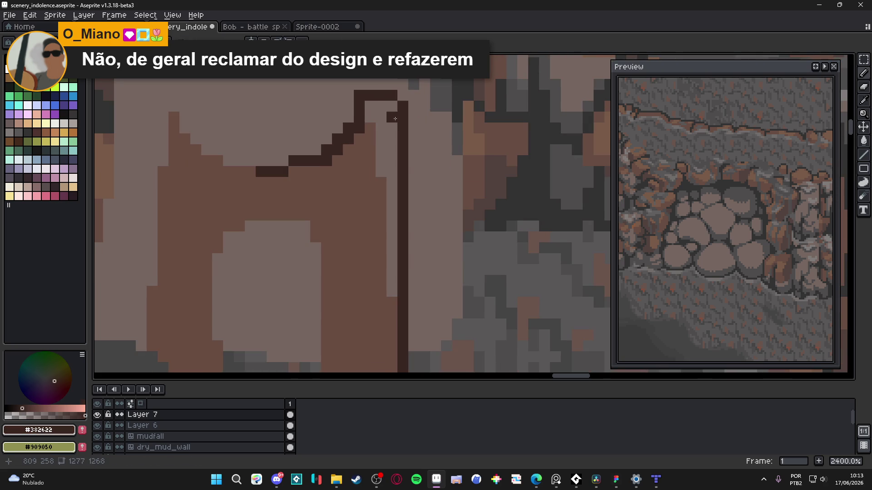
pyautogui.scroll(-2, 386, 118)
pyautogui.moveTo(384, 123)
pyautogui.mouseDown()
pyautogui.moveTo(389, 109)
pyautogui.moveTo(379, 147)
pyautogui.moveTo(386, 227)
pyautogui.mouseUp()
pyautogui.scroll(1, 349, 131)
pyautogui.moveTo(411, 292); pyautogui.dragTo(410, 282)
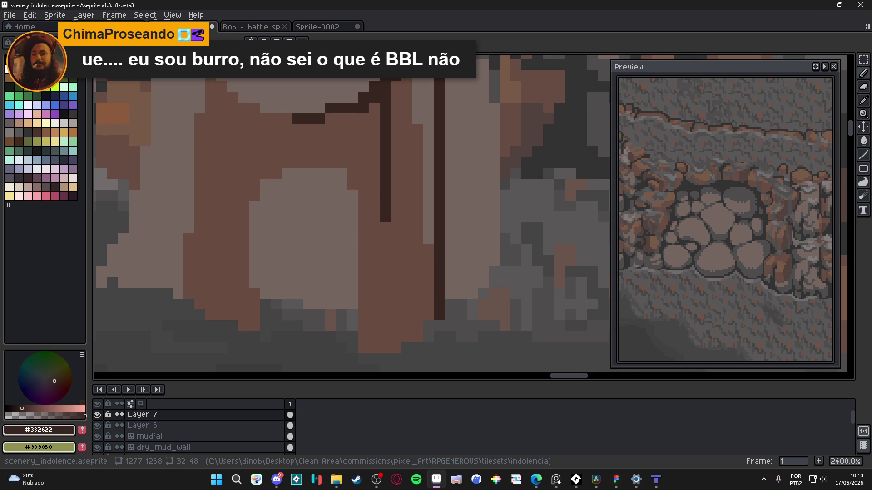
pyautogui.hotkey('alt', 'Tab')
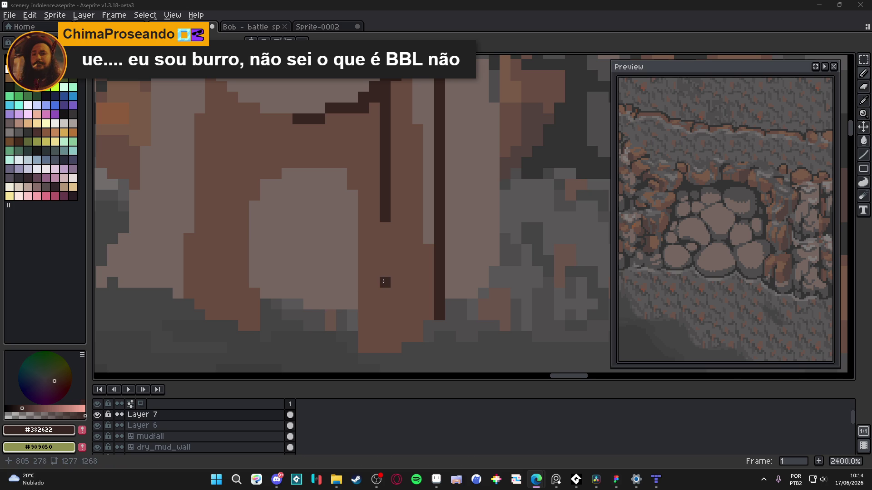
pyautogui.moveTo(472, 261); pyautogui.dragTo(503, 239)
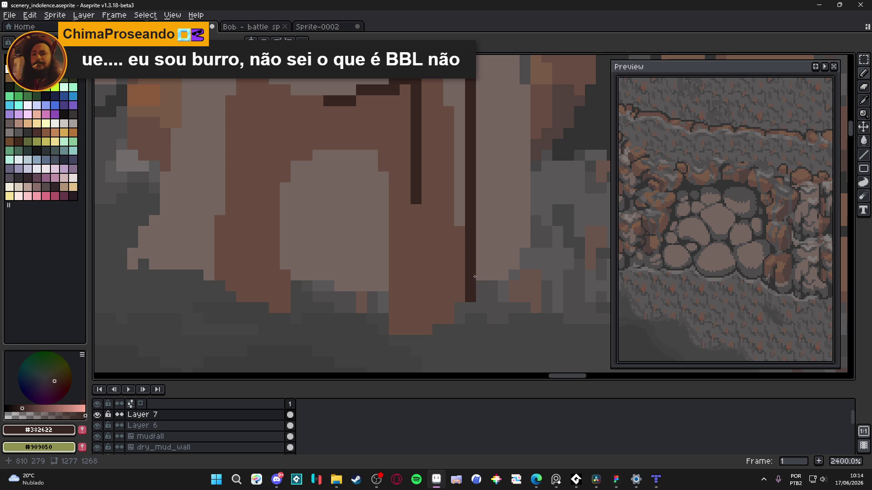
pyautogui.click(470, 307)
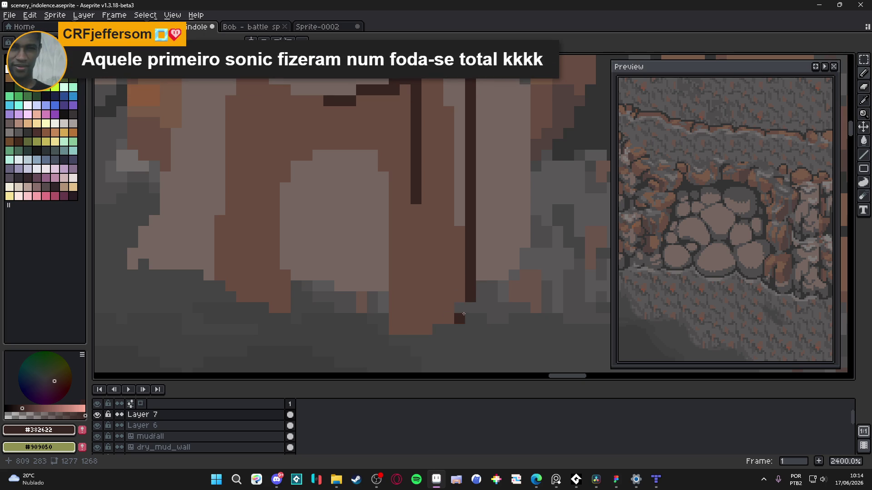
pyautogui.moveTo(460, 308)
pyautogui.mouseDown()
pyautogui.moveTo(460, 319)
pyautogui.moveTo(438, 330)
pyautogui.mouseUp()
pyautogui.click(455, 332)
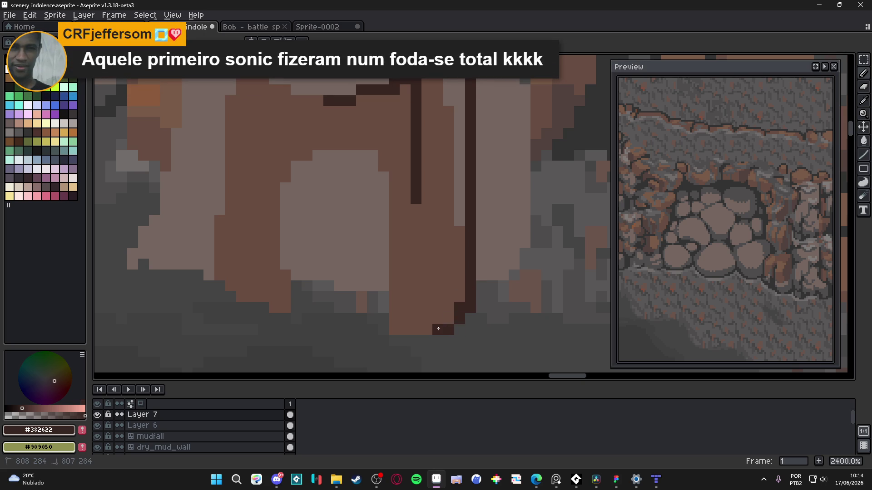
pyautogui.click(451, 318)
# Step: Run the dark outline along the doorway's bottom edge and up its left side
pyautogui.click(438, 340)
pyautogui.click(417, 341)
pyautogui.click(394, 340)
pyautogui.click(405, 340)
pyautogui.moveTo(383, 340); pyautogui.dragTo(387, 171)
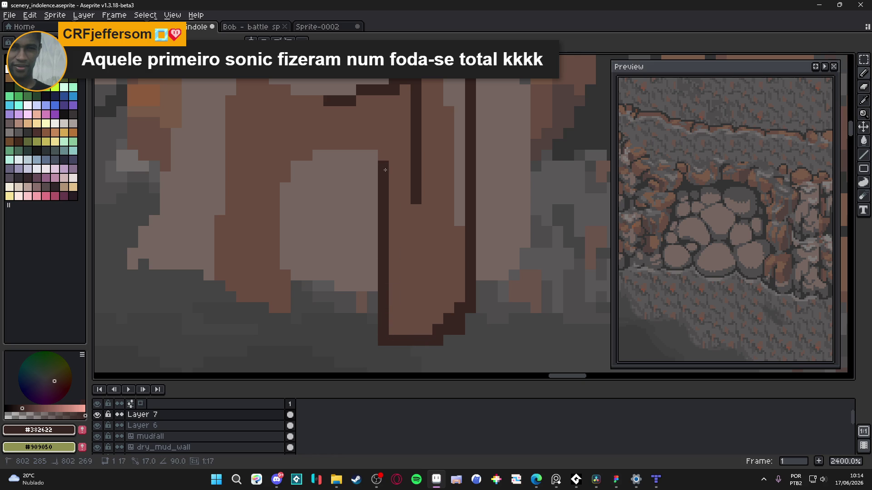
# Step: Paint over the old dark vertical line in the doorway with the mid brown
pyautogui.click(816, 67)
pyautogui.scroll(3, 454, 218)
pyautogui.keyDown('alt'); pyautogui.click(459, 189); pyautogui.keyUp('alt')
pyautogui.moveTo(441, 166); pyautogui.dragTo(441, 289)
pyautogui.click(407, 266)
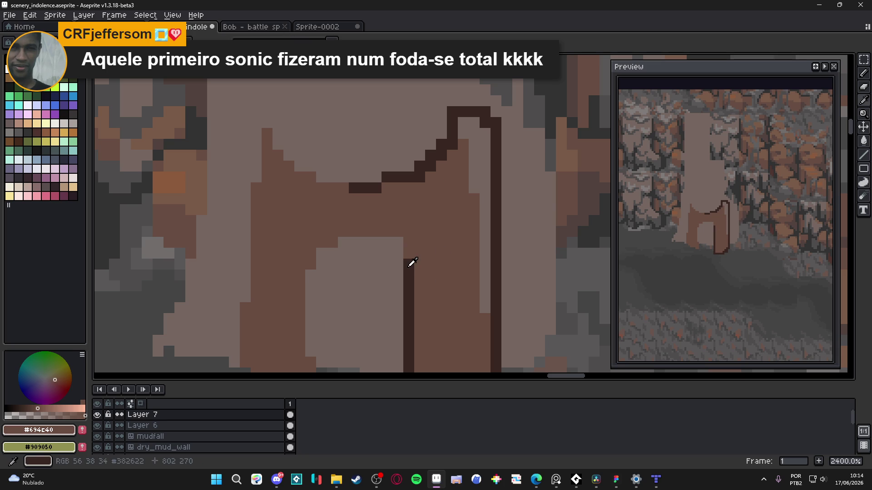
# Step: Draw a dark #382622 outline down the doorway's left side and cover the light column's edge in brown #694C40
pyautogui.keyDown('alt'); pyautogui.click(409, 275); pyautogui.keyUp('alt')
pyautogui.moveTo(409, 264)
pyautogui.mouseDown()
pyautogui.moveTo(398, 231)
pyautogui.moveTo(424, 221)
pyautogui.moveTo(383, 200)
pyautogui.moveTo(359, 236)
pyautogui.moveTo(358, 267)
pyautogui.moveTo(342, 267)
pyautogui.moveTo(335, 348)
pyautogui.mouseUp()
pyautogui.hotkey('ctrl', 'z')
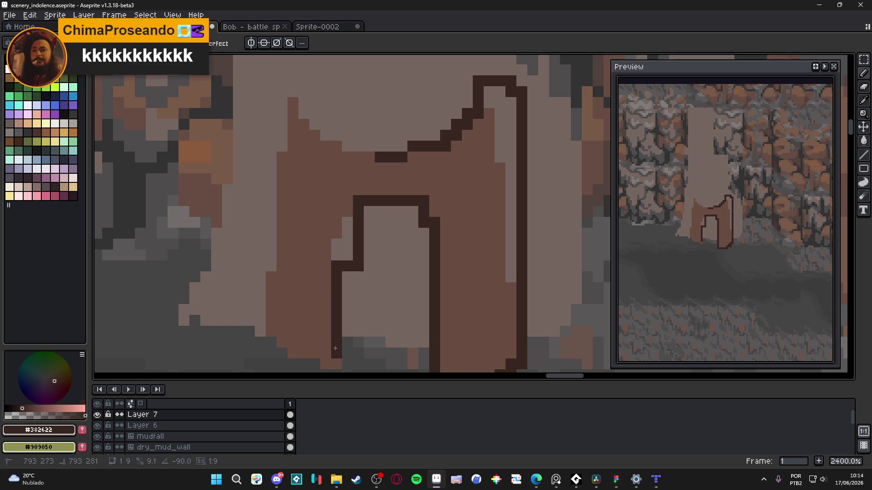
pyautogui.hotkey('ctrl', 'z')
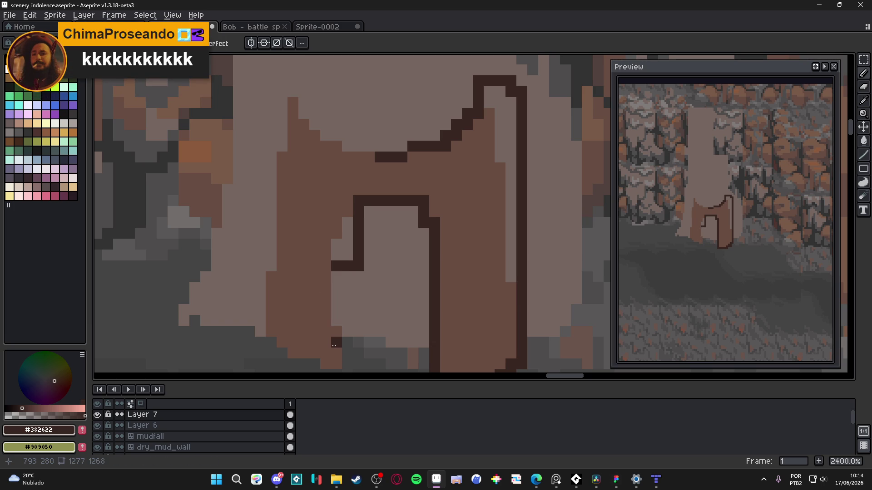
pyautogui.scroll(-1, 355, 318)
pyautogui.click(367, 299)
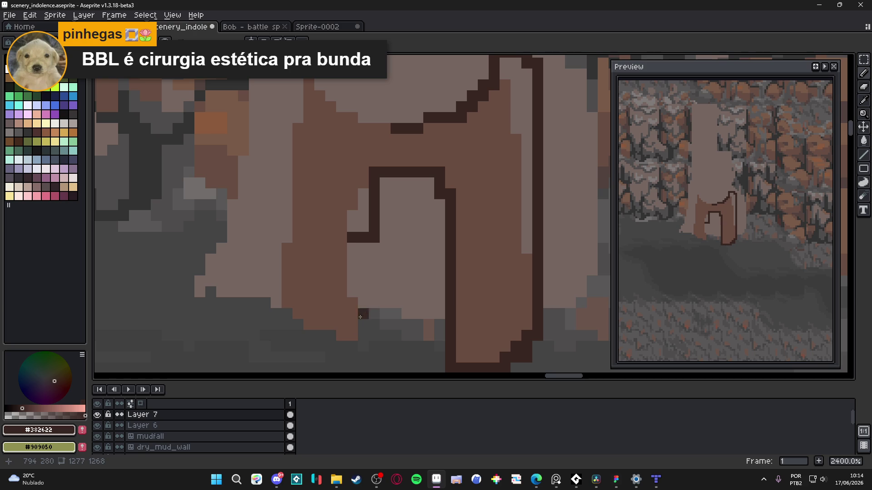
pyautogui.keyDown('shift'); pyautogui.click(356, 339); pyautogui.keyUp('shift')
pyautogui.keyDown('alt'); pyautogui.click(335, 208); pyautogui.keyUp('alt')
pyautogui.moveTo(366, 230); pyautogui.dragTo(366, 195)
# Step: Add dark pixels above both top corners and draw a stepped dark outline up-left along the arch top
pyautogui.keyDown('alt'); pyautogui.click(371, 193); pyautogui.keyUp('alt')
pyautogui.click(375, 162)
pyautogui.click(442, 164)
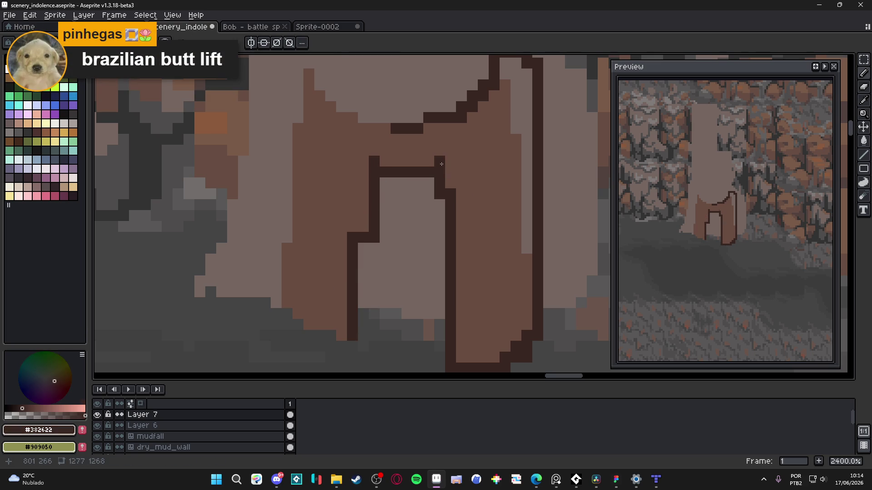
pyautogui.moveTo(446, 133)
pyautogui.mouseDown()
pyautogui.moveTo(424, 168)
pyautogui.moveTo(474, 192)
pyautogui.moveTo(373, 168)
pyautogui.mouseUp()
pyautogui.scroll(-1, 436, 145)
pyautogui.scroll(1, 426, 148)
pyautogui.click(424, 136)
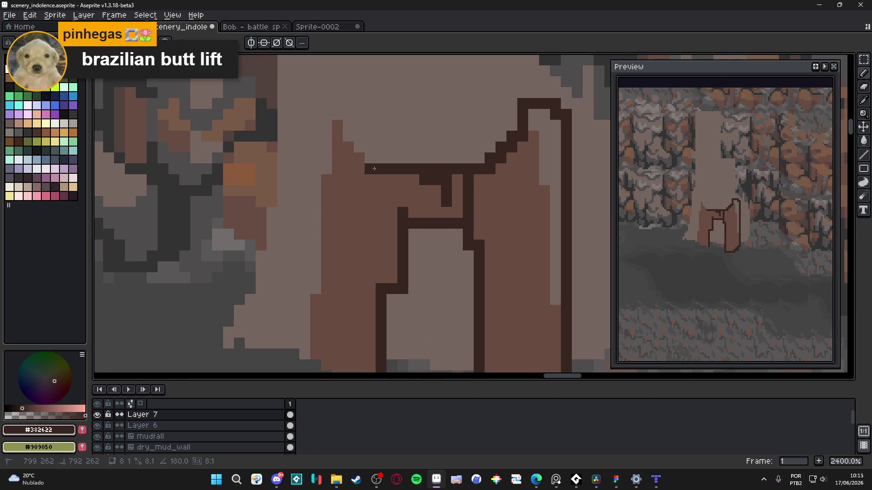
pyautogui.hotkey('ctrl', 'z')
pyautogui.keyDown('shift'); pyautogui.click(393, 168); pyautogui.keyUp('shift')
pyautogui.moveTo(395, 160)
pyautogui.mouseDown()
pyautogui.moveTo(359, 136)
pyautogui.moveTo(325, 136)
pyautogui.moveTo(322, 127)
pyautogui.mouseUp()
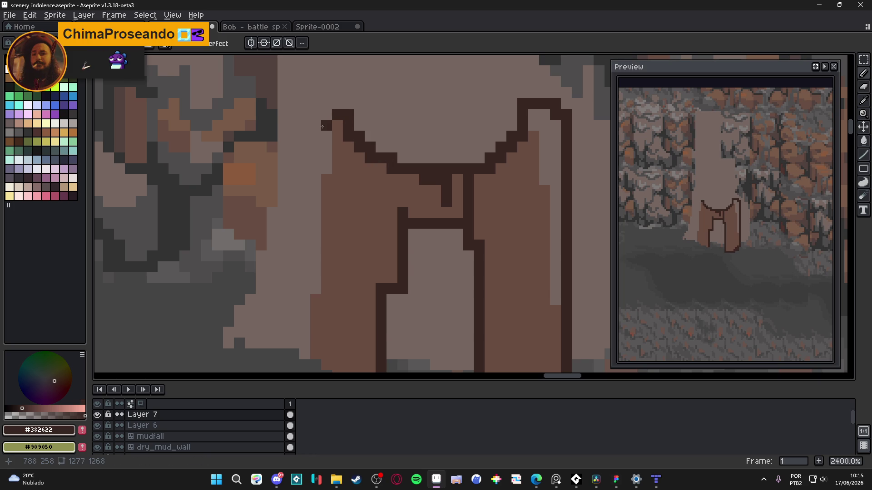
# Step: Fill the light strip along the doorway's right edge with brown #694C40
pyautogui.moveTo(544, 137)
pyautogui.mouseDown()
pyautogui.moveTo(495, 142)
pyautogui.moveTo(510, 155)
pyautogui.moveTo(489, 153)
pyautogui.mouseUp()
pyautogui.scroll(-2, 375, 182)
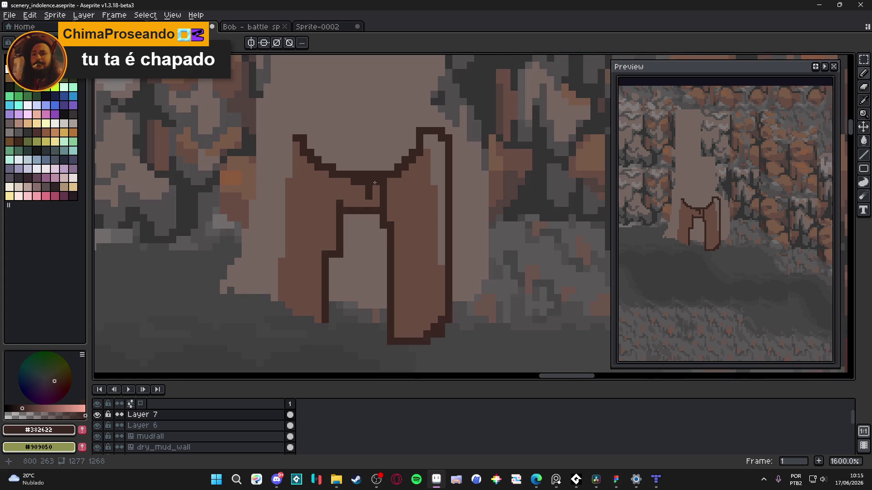
pyautogui.moveTo(351, 190)
pyautogui.mouseDown()
pyautogui.moveTo(326, 217)
pyautogui.moveTo(350, 193)
pyautogui.mouseUp()
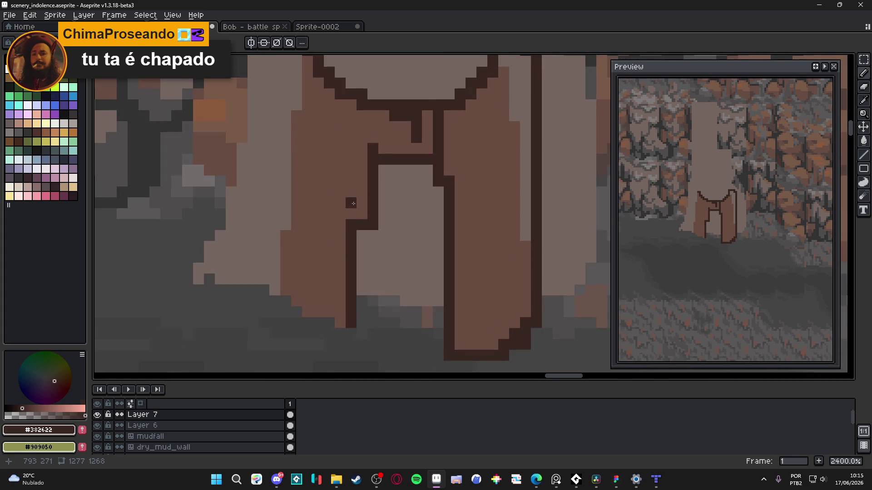
pyautogui.moveTo(405, 256); pyautogui.dragTo(433, 291)
pyautogui.scroll(-1, 411, 261)
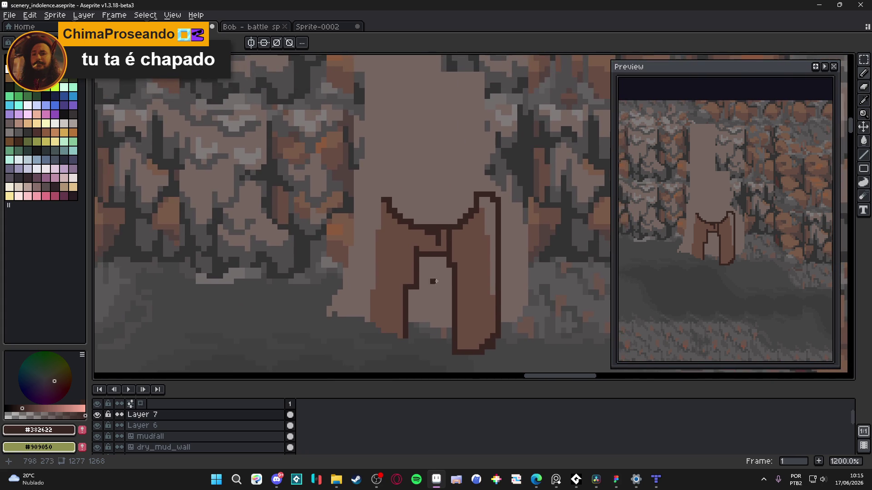
pyautogui.keyDown('alt'); pyautogui.click(474, 232); pyautogui.keyUp('alt')
pyautogui.scroll(3, 489, 208)
pyautogui.click(481, 197)
pyautogui.click(486, 214)
pyautogui.click(497, 225)
pyautogui.scroll(-5, 498, 220)
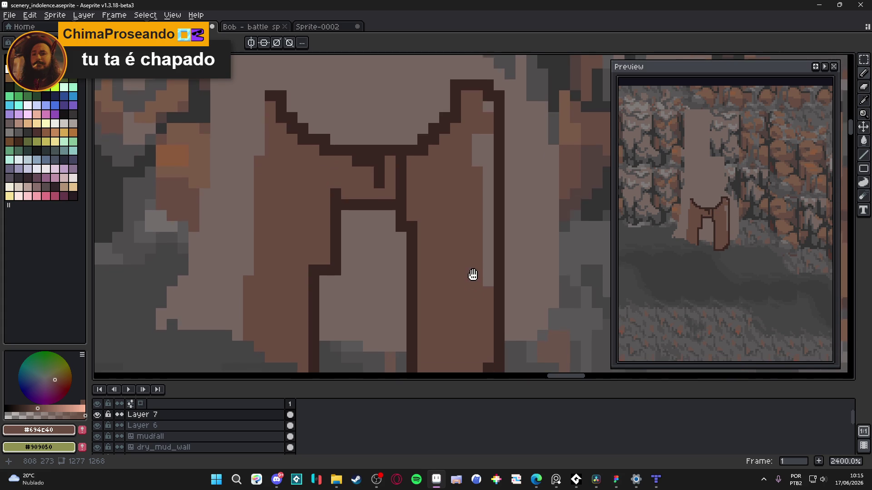
pyautogui.moveTo(483, 284); pyautogui.dragTo(484, 137)
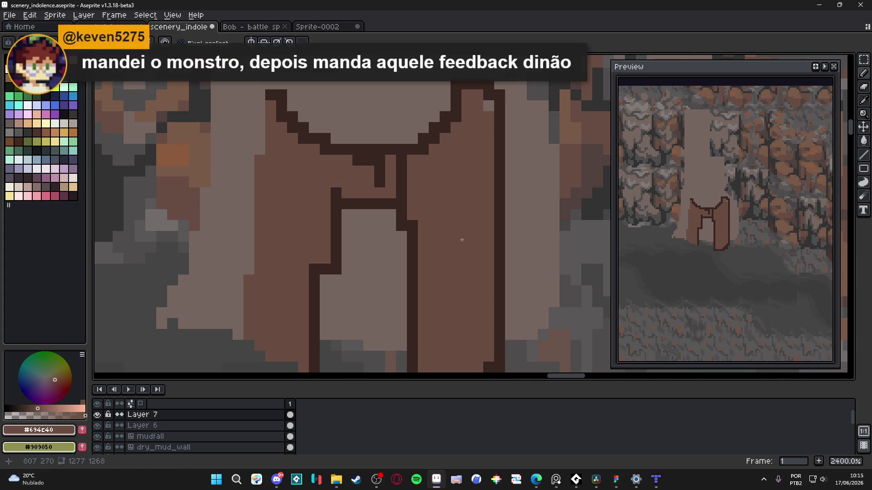
# Step: Try a dark #382622 line up through the doorway, then undo it
pyautogui.scroll(1, 465, 257)
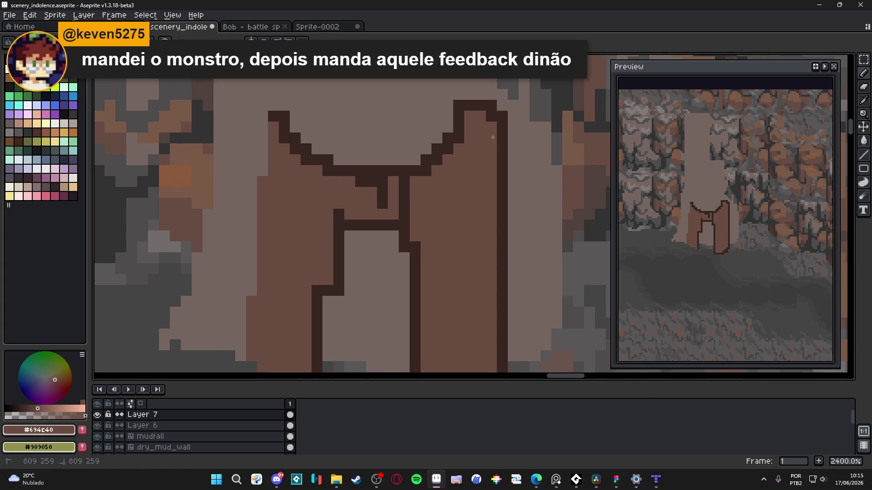
pyautogui.scroll(-6, 480, 191)
pyautogui.scroll(-2, 478, 237)
pyautogui.scroll(5, 413, 211)
pyautogui.keyDown('alt'); pyautogui.click(414, 211); pyautogui.keyUp('alt')
pyautogui.moveTo(413, 211); pyautogui.dragTo(418, 79)
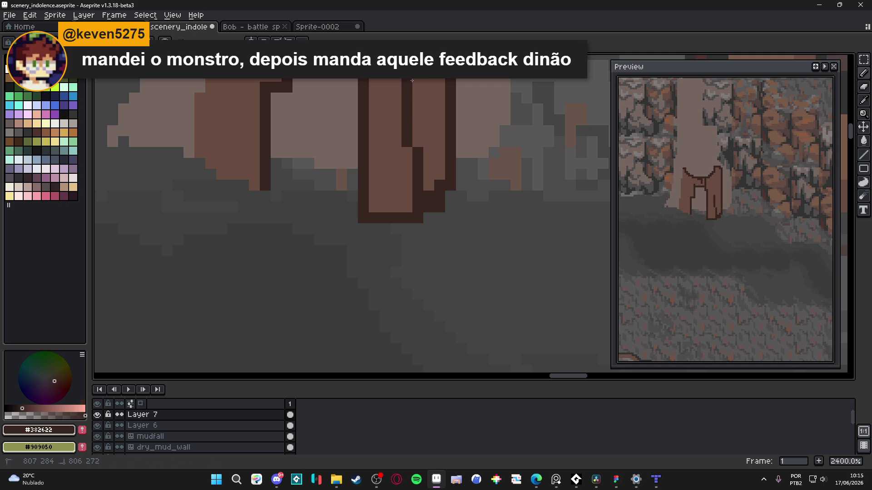
pyautogui.hotkey('ctrl', 'z')
pyautogui.scroll(-2, 413, 127)
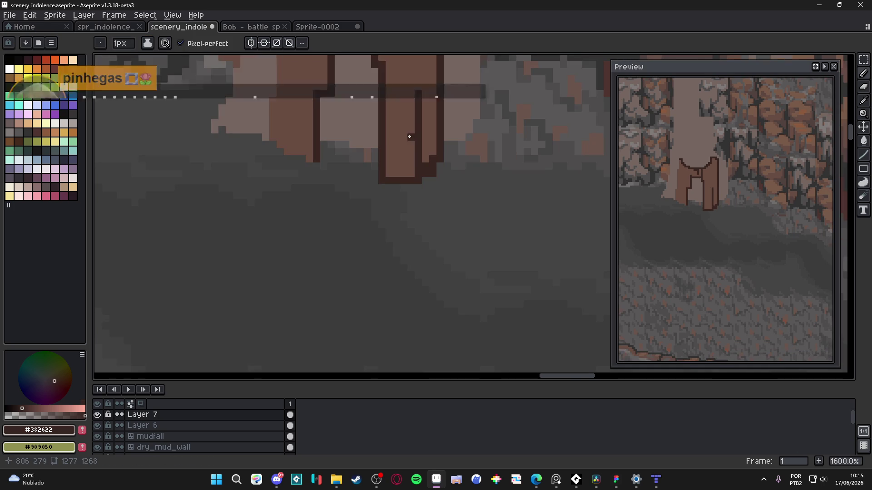
# Step: Save scenery_indolence.aseprite, undo a stray short dark line, and save again
pyautogui.hotkey('ctrl', 's')
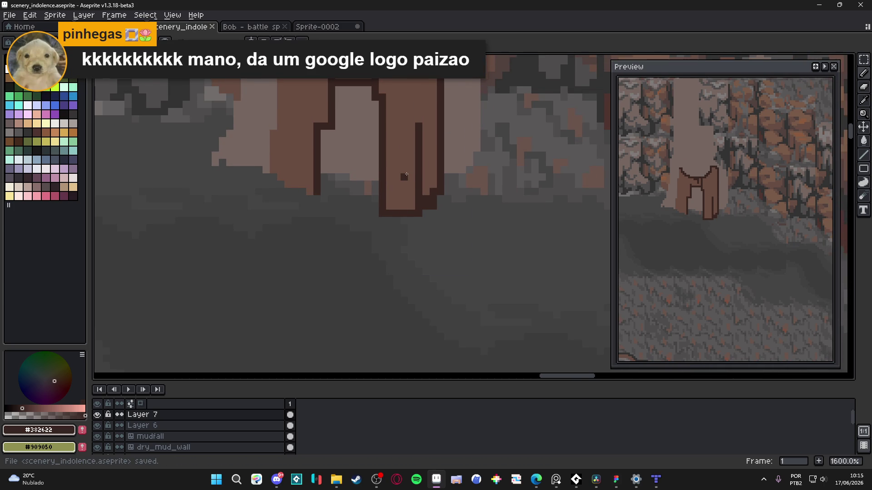
pyautogui.scroll(-3, 393, 171)
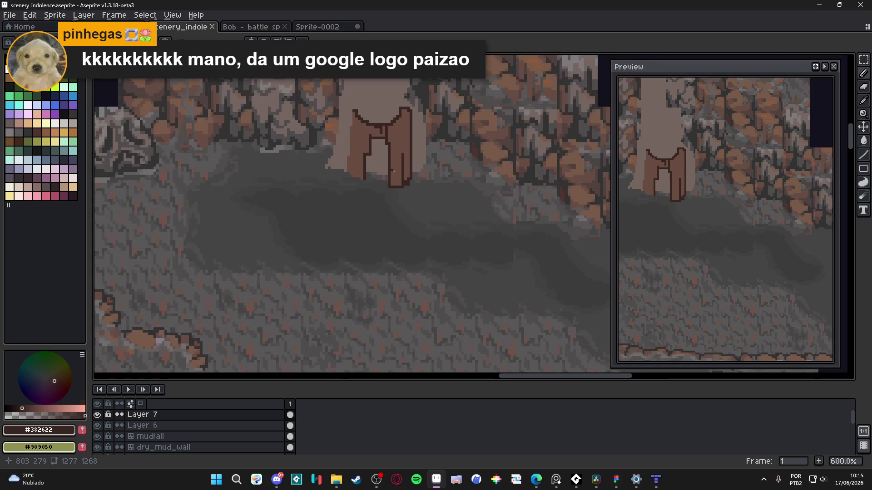
pyautogui.scroll(4, 392, 170)
pyautogui.moveTo(381, 99); pyautogui.dragTo(381, 131)
pyautogui.hotkey('ctrl', 'z')
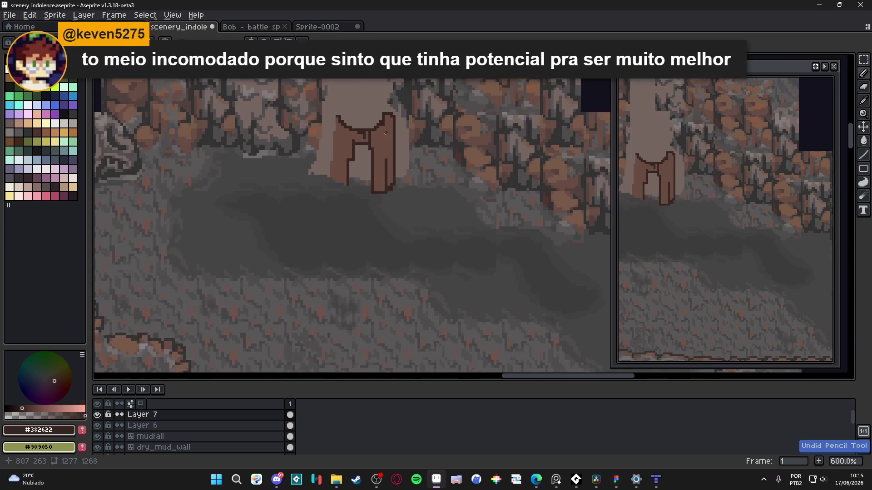
pyautogui.scroll(-5, 377, 204)
pyautogui.scroll(-5, 378, 202)
pyautogui.hotkey('ctrl', 's')
# Step: Sample the warm brown #845b41 from the rock tiles and zoom around to review the scene
pyautogui.scroll(-2, 391, 244)
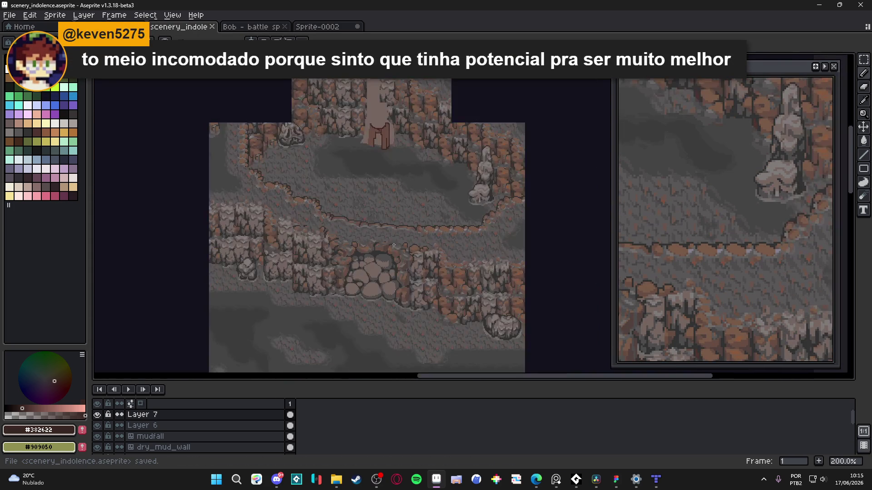
pyautogui.scroll(-1, 402, 200)
pyautogui.scroll(-4, 402, 201)
pyautogui.scroll(4, 454, 328)
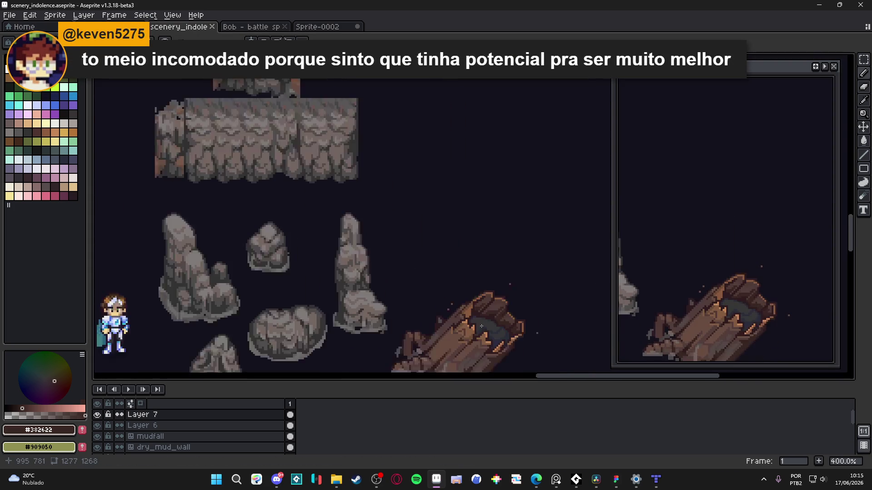
pyautogui.keyDown('alt'); pyautogui.click(454, 328); pyautogui.keyUp('alt')
pyautogui.scroll(-2, 454, 327)
pyautogui.scroll(2, 379, 311)
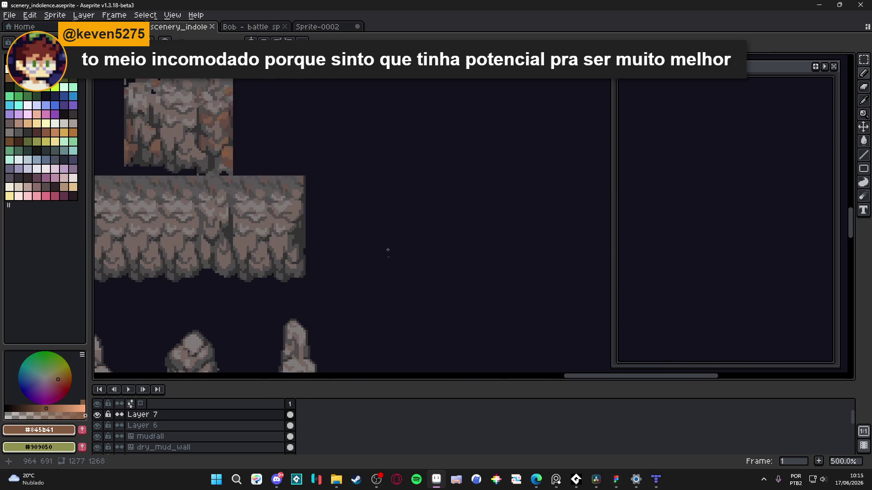
pyautogui.scroll(4, 386, 152)
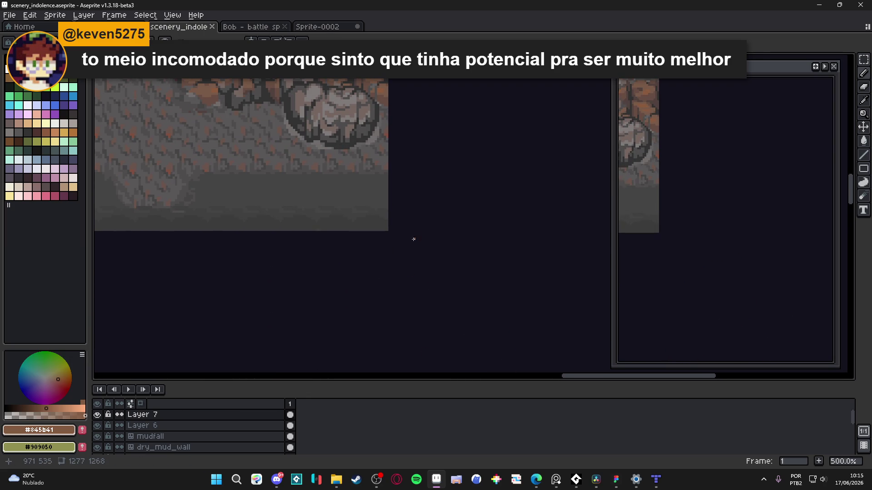
pyautogui.scroll(5, 389, 211)
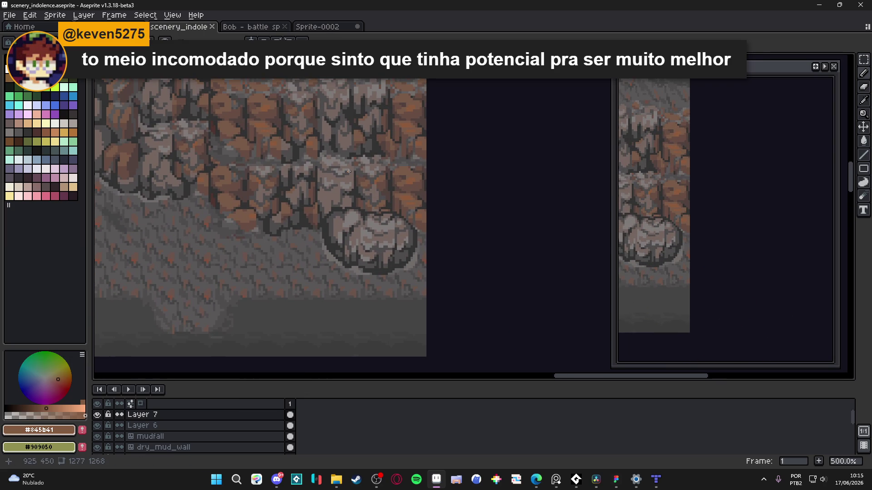
pyautogui.scroll(-2, 342, 184)
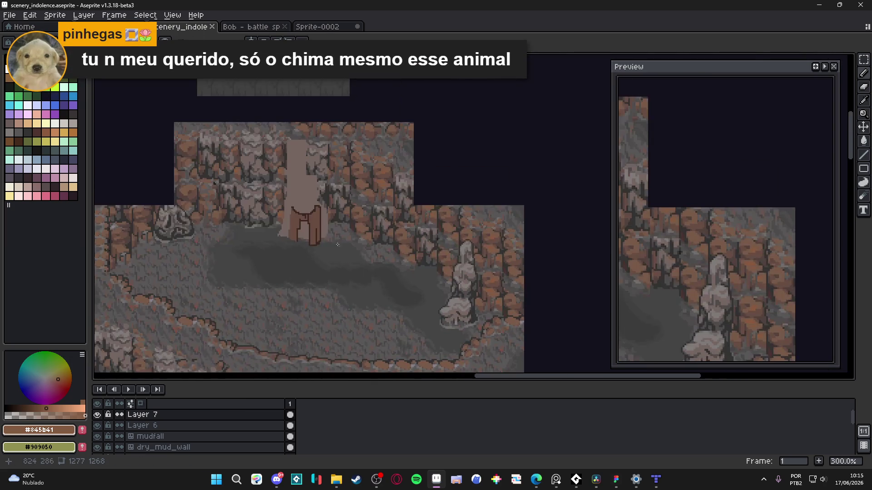
pyautogui.scroll(3, 319, 208)
pyautogui.scroll(4, 319, 208)
# Step: Paint a light-brown #845b41 band along the arch top's left edge
pyautogui.click(317, 212)
pyautogui.moveTo(317, 211)
pyautogui.mouseDown()
pyautogui.moveTo(284, 246)
pyautogui.moveTo(238, 248)
pyautogui.moveTo(238, 260)
pyautogui.mouseUp()
pyautogui.hotkey('ctrl', 'z')
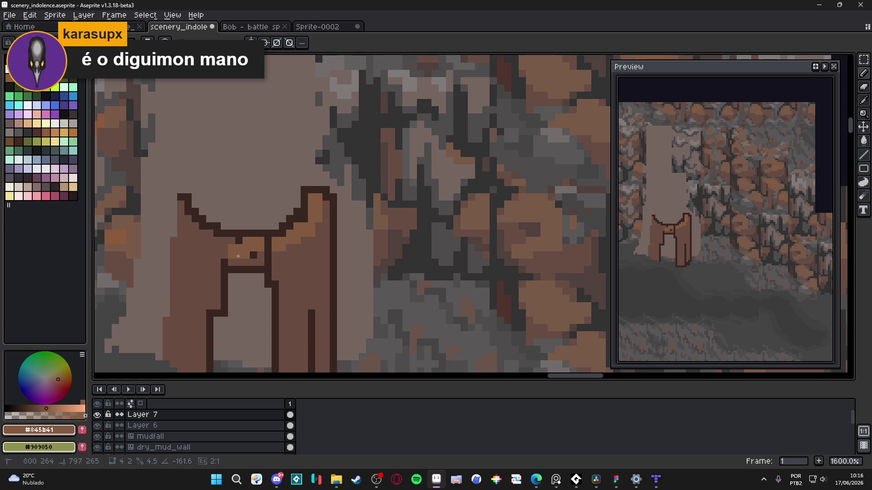
pyautogui.moveTo(238, 257); pyautogui.dragTo(230, 245)
pyautogui.click(210, 240)
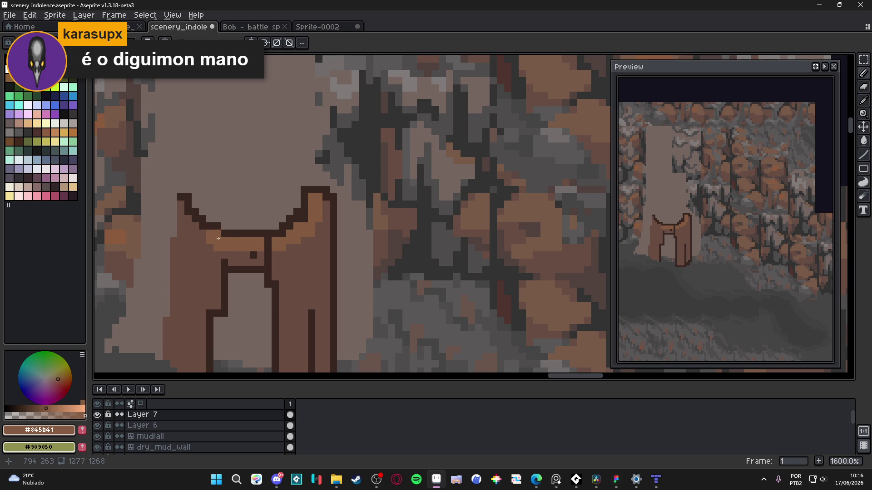
pyautogui.moveTo(215, 238)
pyautogui.mouseDown()
pyautogui.moveTo(187, 227)
pyautogui.moveTo(186, 208)
pyautogui.mouseUp()
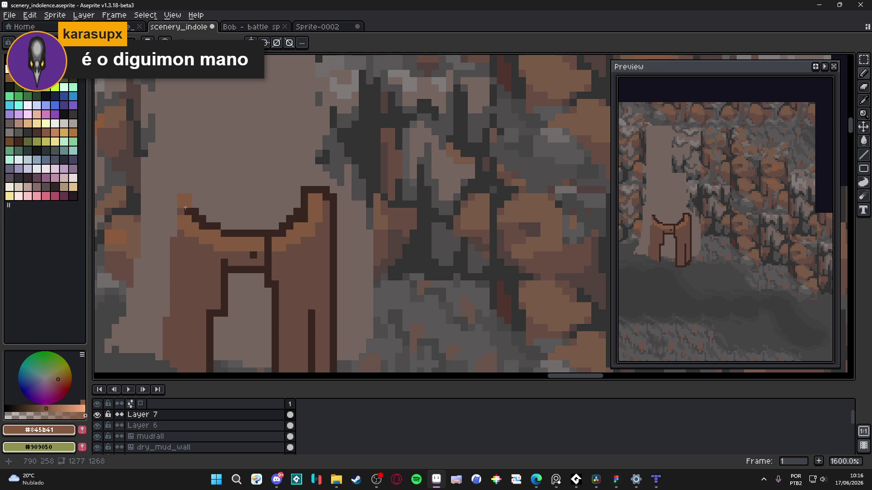
pyautogui.hotkey('ctrl', 'z')
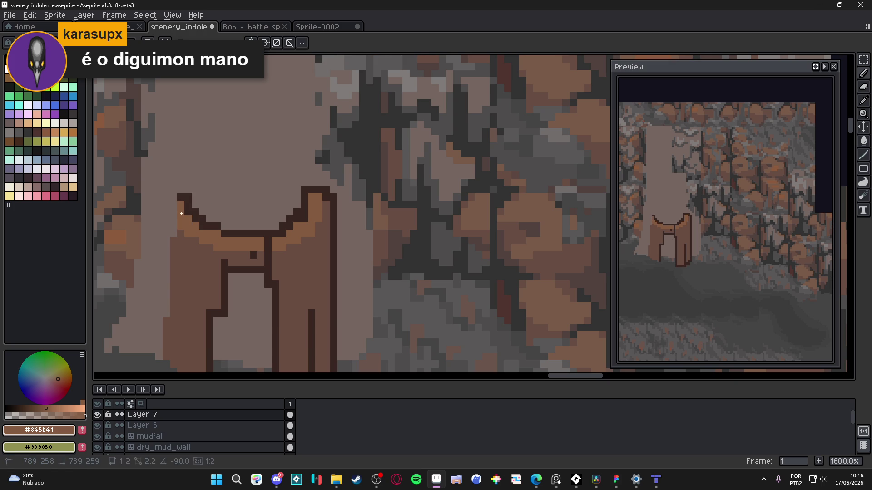
pyautogui.scroll(2, 262, 241)
# Step: Darken stray highlight pixels along the arch outline and recolour its top corner pixels
pyautogui.keyDown('alt'); pyautogui.click(265, 248); pyautogui.keyUp('alt')
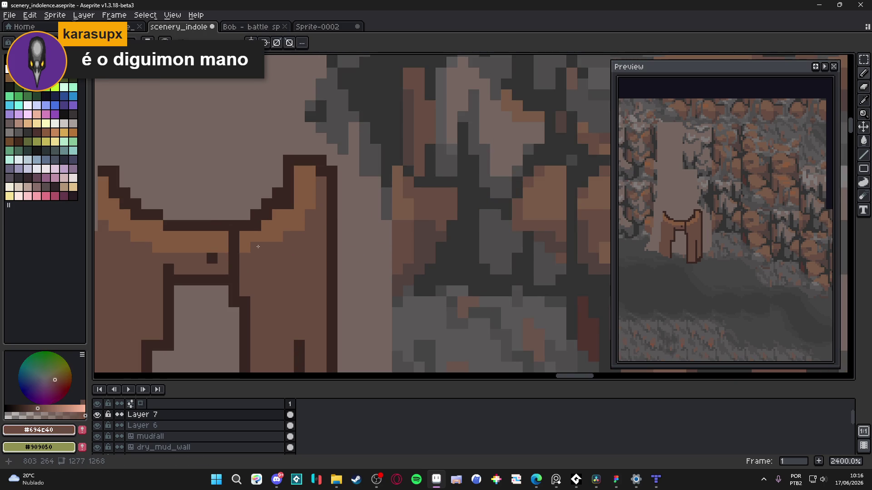
pyautogui.moveTo(265, 248)
pyautogui.mouseDown()
pyautogui.moveTo(300, 225)
pyautogui.moveTo(305, 207)
pyautogui.mouseUp()
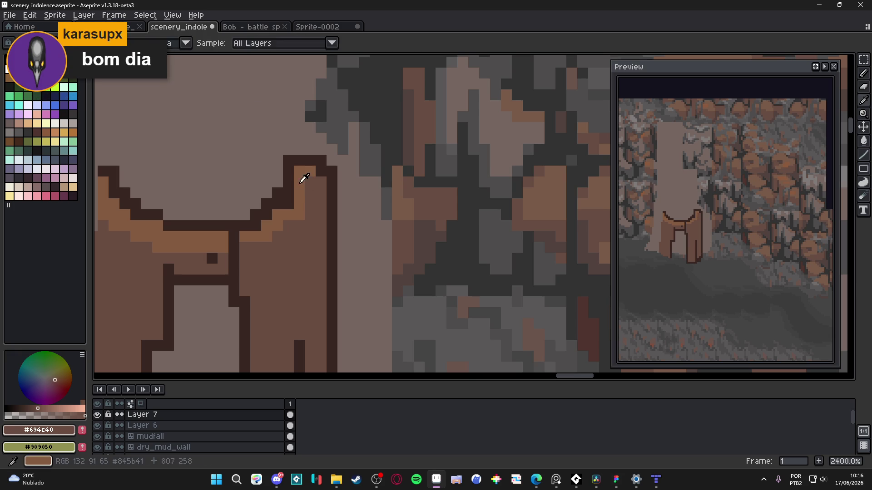
pyautogui.keyDown('alt'); pyautogui.click(301, 176); pyautogui.keyUp('alt')
pyautogui.click(321, 172)
pyautogui.keyDown('alt'); pyautogui.click(320, 188); pyautogui.keyUp('alt')
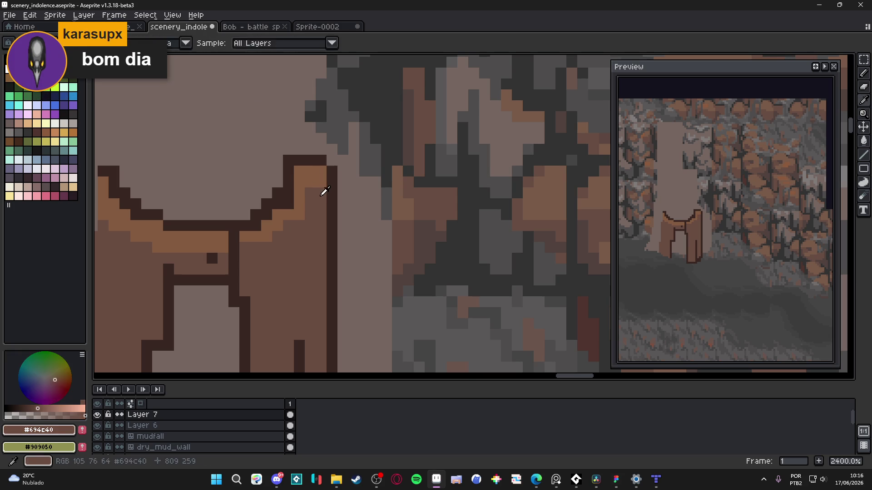
pyautogui.click(320, 184)
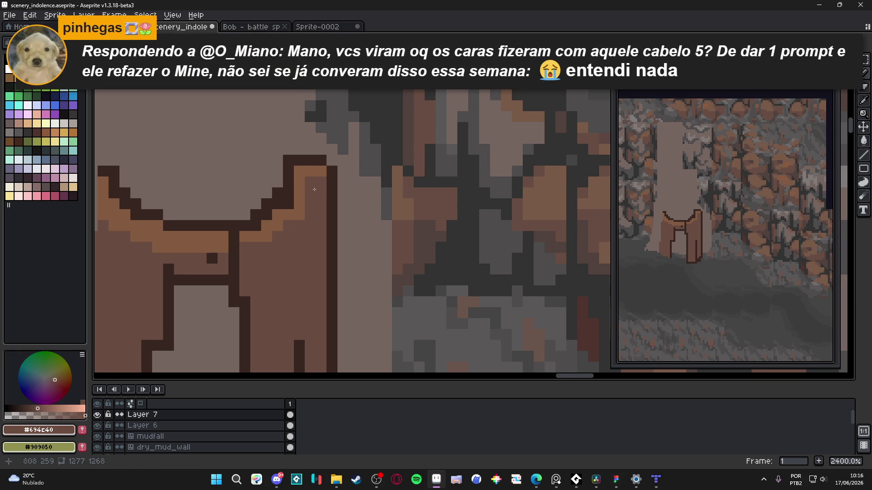
pyautogui.moveTo(314, 191); pyautogui.dragTo(319, 194)
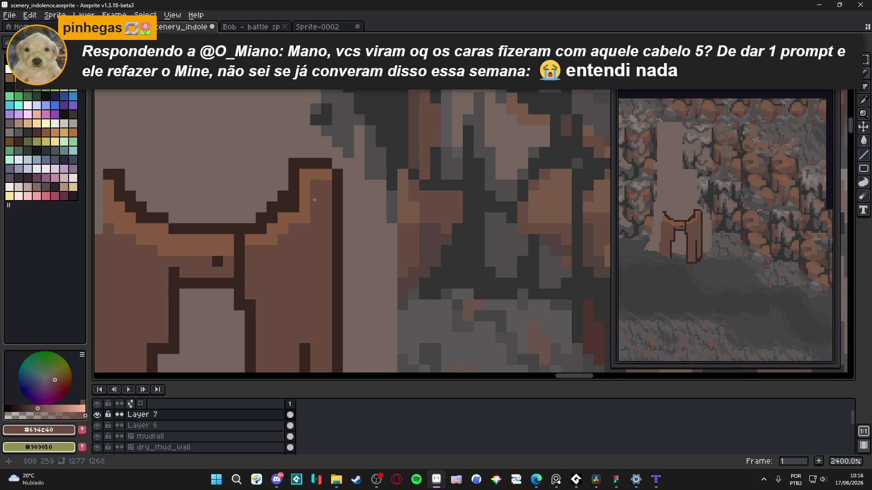
# Step: Run a dark outline beneath the light-brown band out to the arch's left corner
pyautogui.moveTo(314, 200)
pyautogui.mouseDown()
pyautogui.moveTo(405, 261)
pyautogui.moveTo(433, 198)
pyautogui.mouseUp()
pyautogui.moveTo(280, 250)
pyautogui.mouseDown()
pyautogui.moveTo(348, 249)
pyautogui.moveTo(261, 239)
pyautogui.mouseUp()
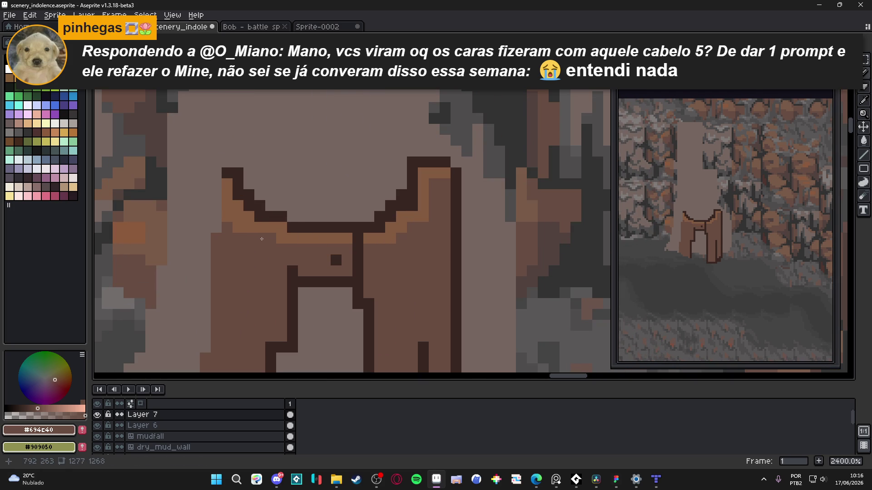
pyautogui.hotkey('ctrl', 'z')
pyautogui.click(243, 228)
pyautogui.click(249, 227)
pyautogui.scroll(-2, 272, 227)
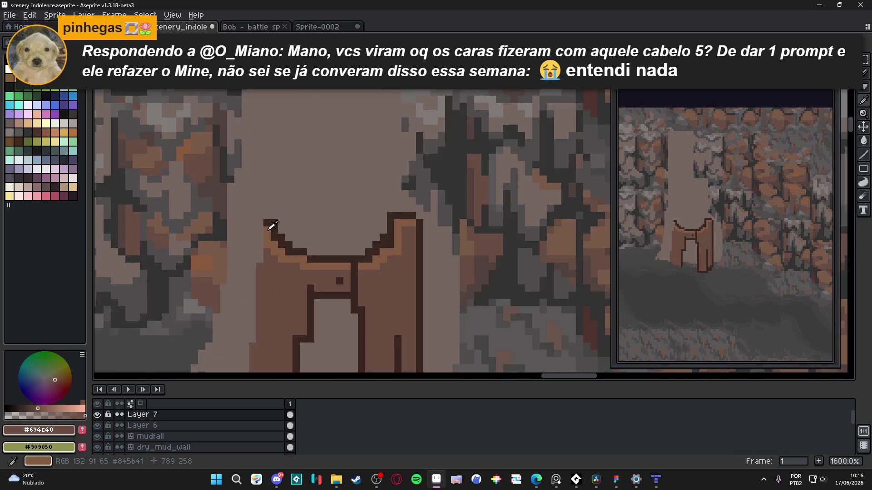
# Step: Draw a straight pale line along the left doorway post's outline
pyautogui.scroll(-2, 390, 230)
pyautogui.scroll(1, 390, 230)
pyautogui.keyDown('alt'); pyautogui.click(391, 229); pyautogui.keyUp('alt')
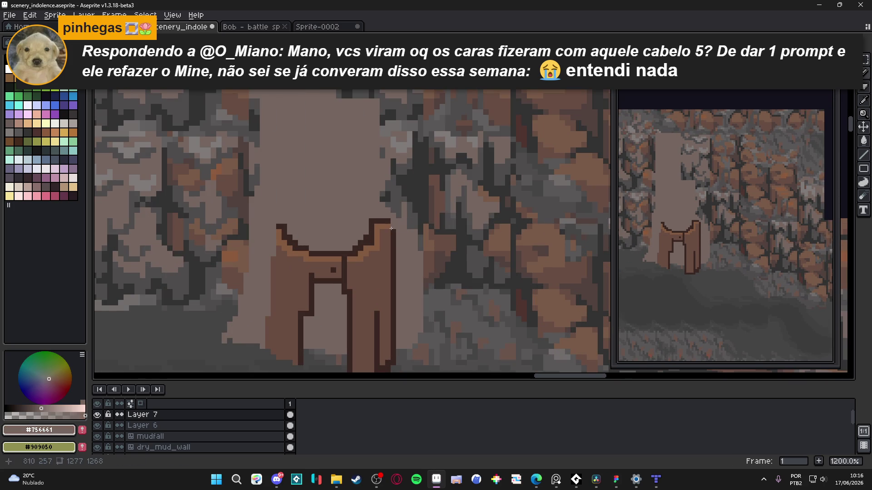
pyautogui.moveTo(391, 229); pyautogui.dragTo(383, 201)
pyautogui.keyDown('shift'); pyautogui.click(380, 326); pyautogui.keyUp('shift')
# Step: Erase stray pixels in the wall beside the light column and clear the selection
pyautogui.scroll(-3, 387, 321)
pyautogui.press('e')
pyautogui.scroll(1, 391, 297)
pyautogui.press('b')
pyautogui.scroll(-2, 379, 291)
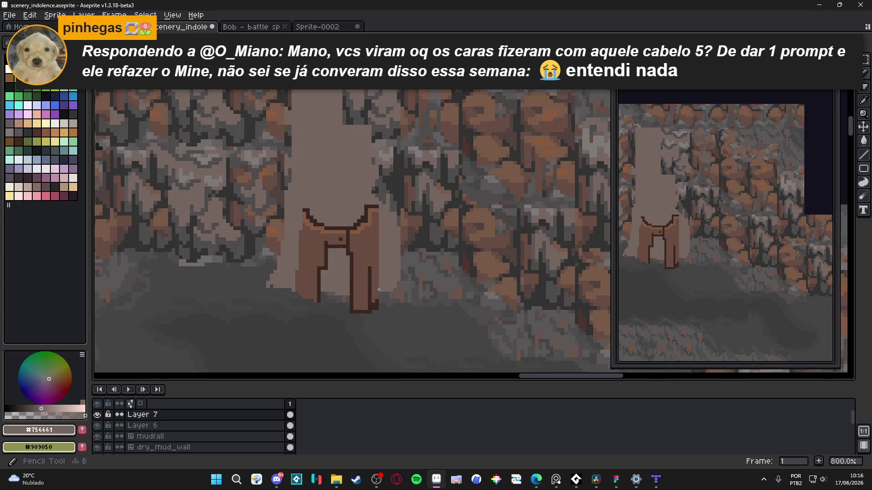
pyautogui.scroll(1, 381, 290)
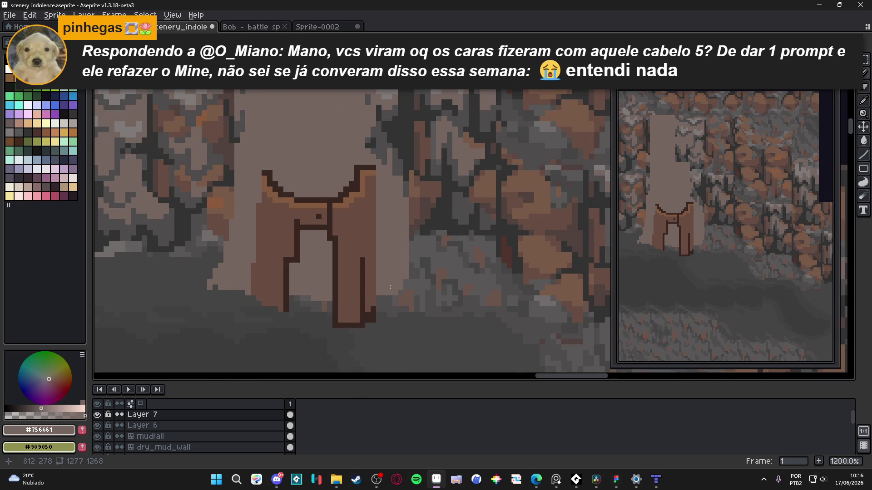
pyautogui.scroll(3, 383, 295)
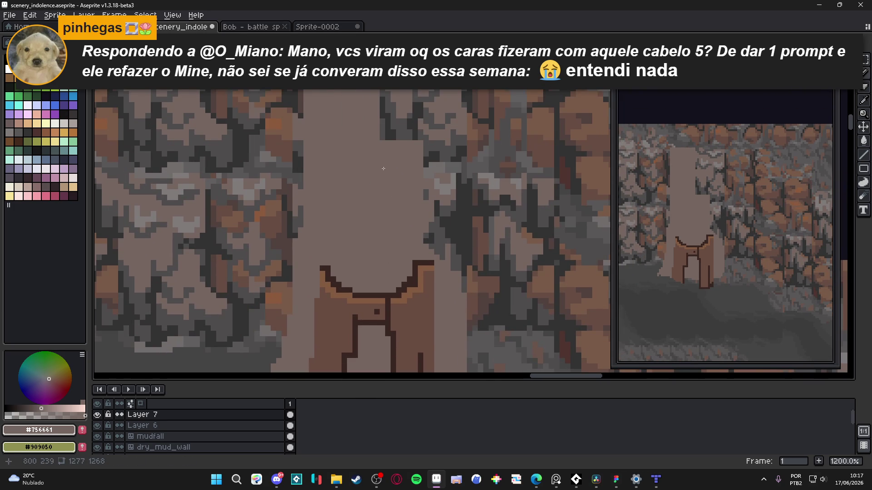
pyautogui.scroll(2, 381, 182)
pyautogui.press('e')
pyautogui.moveTo(415, 211)
pyautogui.mouseDown()
pyautogui.moveTo(403, 204)
pyautogui.moveTo(433, 243)
pyautogui.mouseUp()
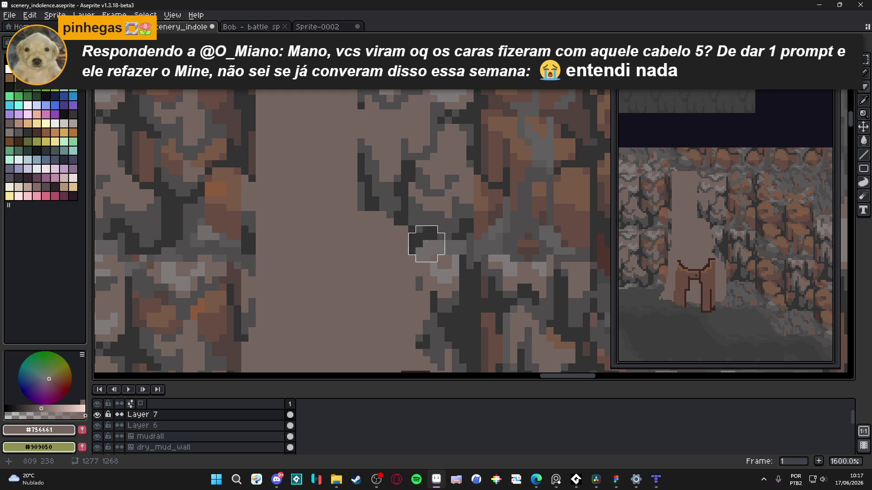
pyautogui.scroll(3, 420, 268)
pyautogui.scroll(-3, 328, 126)
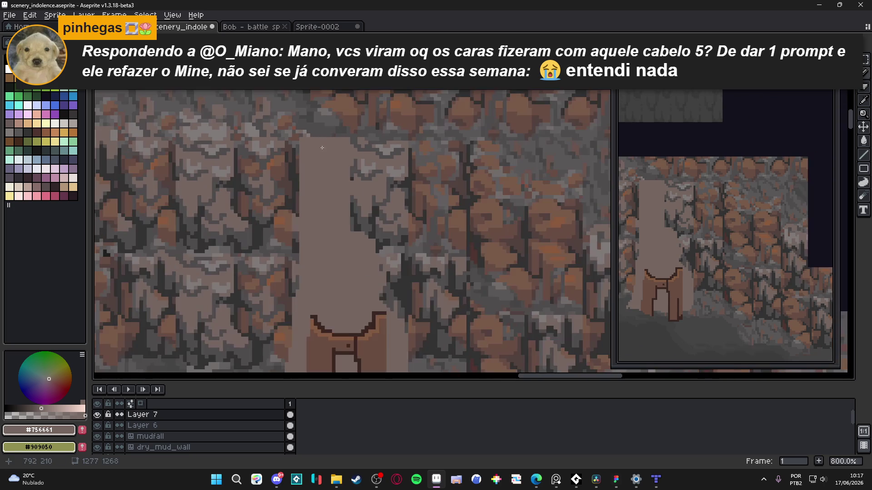
pyautogui.scroll(-1, 331, 208)
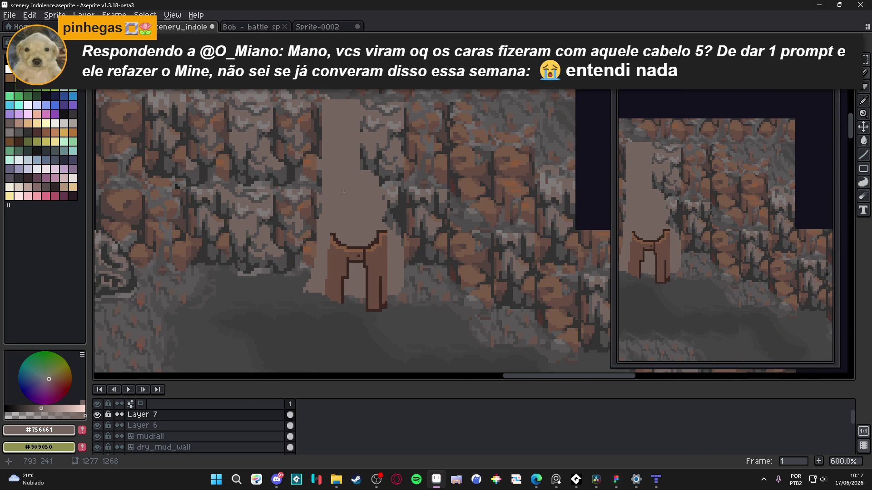
pyautogui.scroll(3, 376, 258)
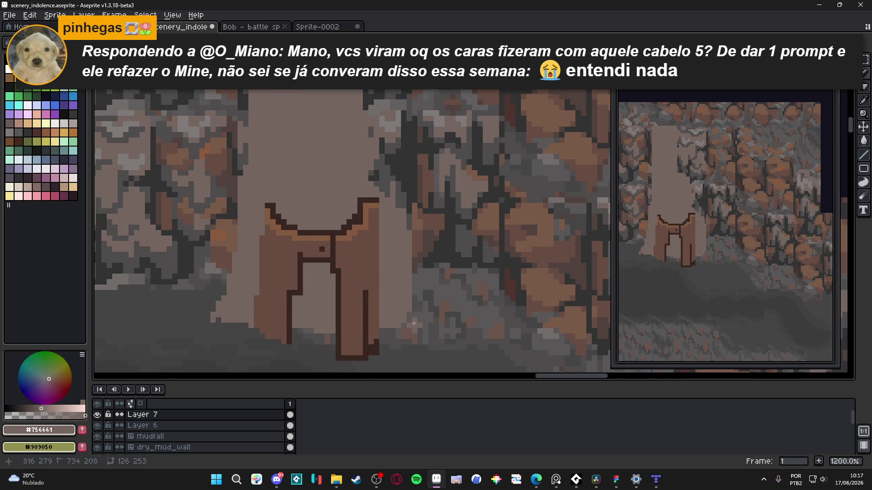
pyautogui.hotkey('ctrl', 'd')
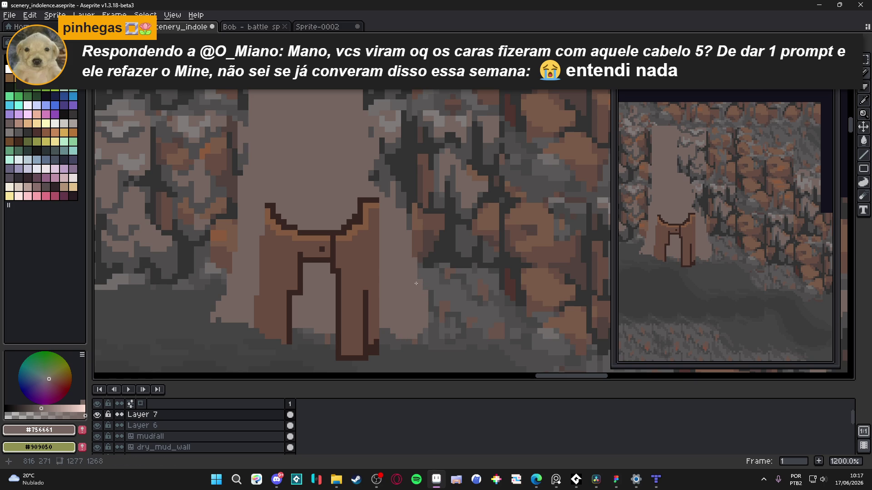
# Step: Extend the pale light area down beside the doorway
pyautogui.hscroll(-3, 389, 276)
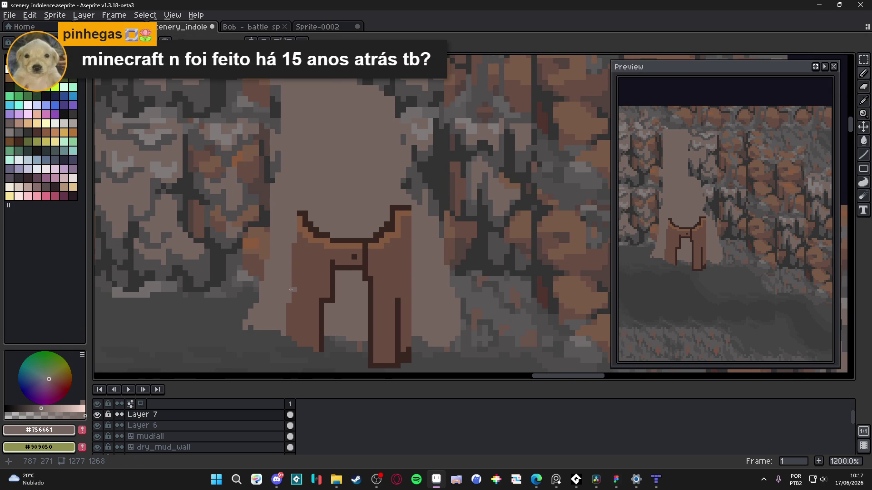
pyautogui.scroll(1, 291, 289)
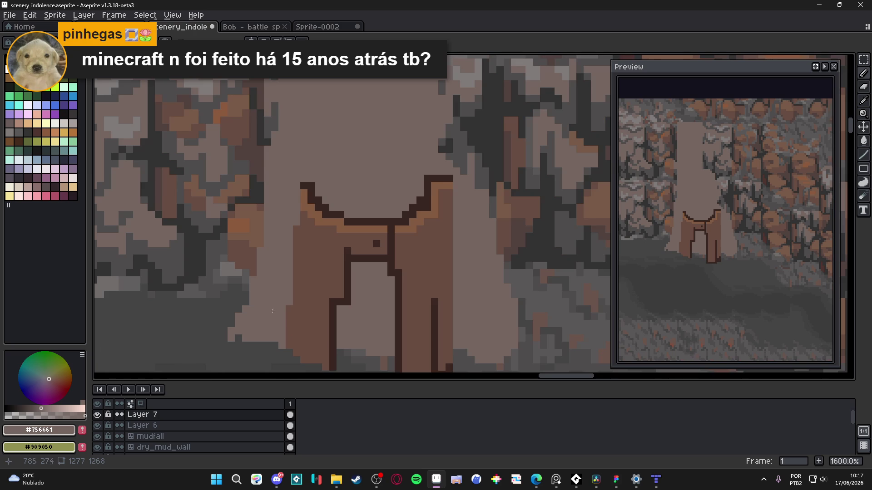
pyautogui.moveTo(239, 339); pyautogui.dragTo(259, 343)
pyautogui.click(252, 343)
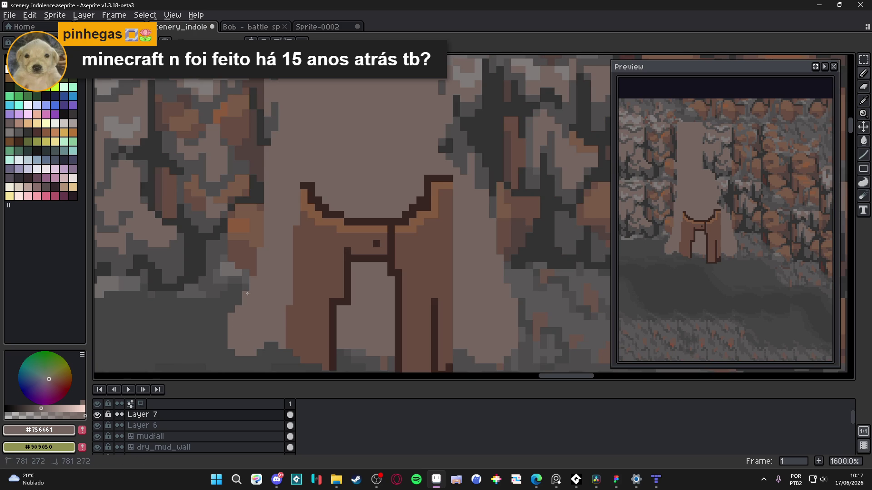
pyautogui.moveTo(257, 273); pyautogui.dragTo(248, 208)
# Step: Recolour outline pixels on the arch tip in brown and pale, then undo those strokes
pyautogui.click(304, 141)
pyautogui.click(311, 148)
pyautogui.click(297, 160)
pyautogui.click(302, 174)
pyautogui.click(315, 157)
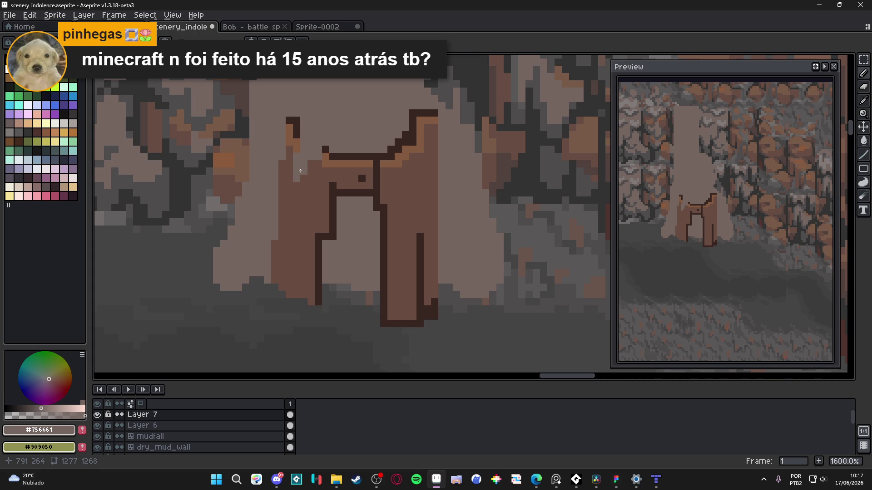
pyautogui.moveTo(300, 171); pyautogui.dragTo(297, 219)
pyautogui.hotkey('ctrl', 'z')
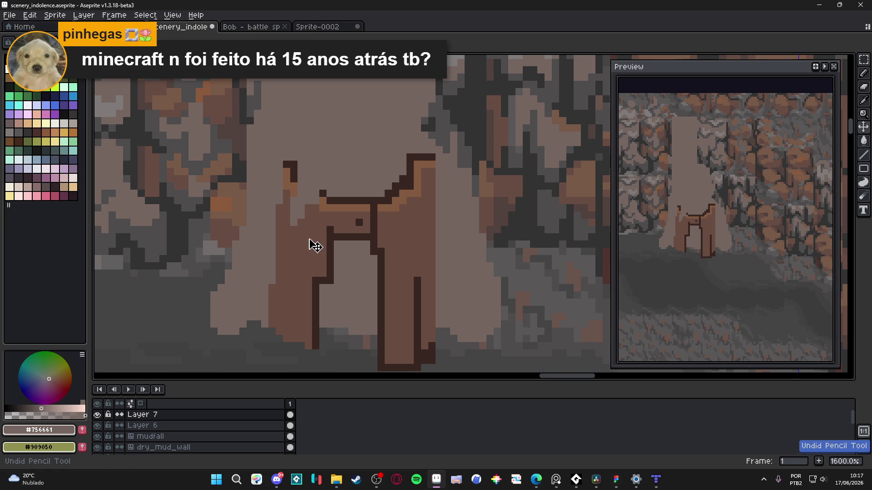
pyautogui.hotkey('ctrl', 'z')
pyautogui.hotkey('ctrl', 'z')
pyautogui.hotkey('ctrl', 'z')
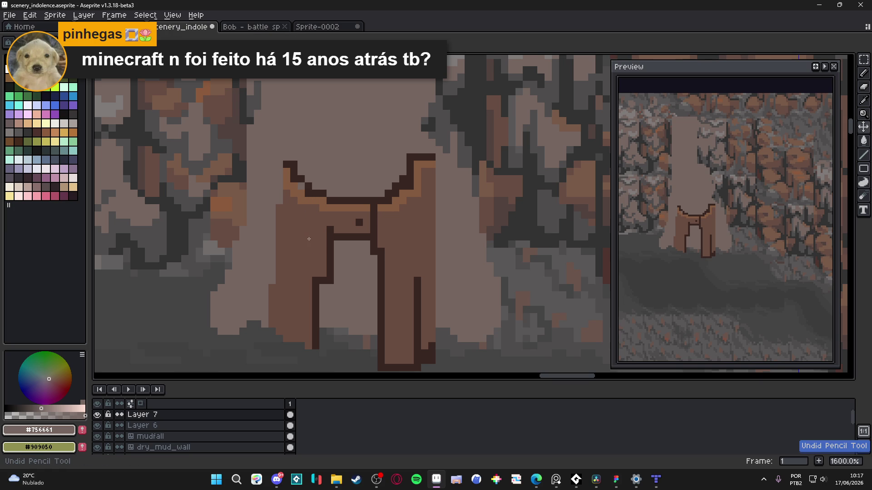
pyautogui.scroll(-4, 309, 239)
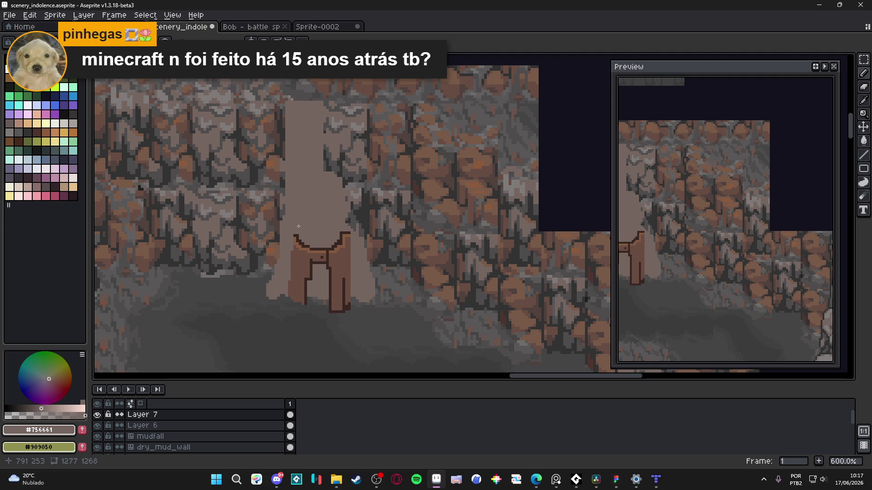
pyautogui.scroll(3, 307, 251)
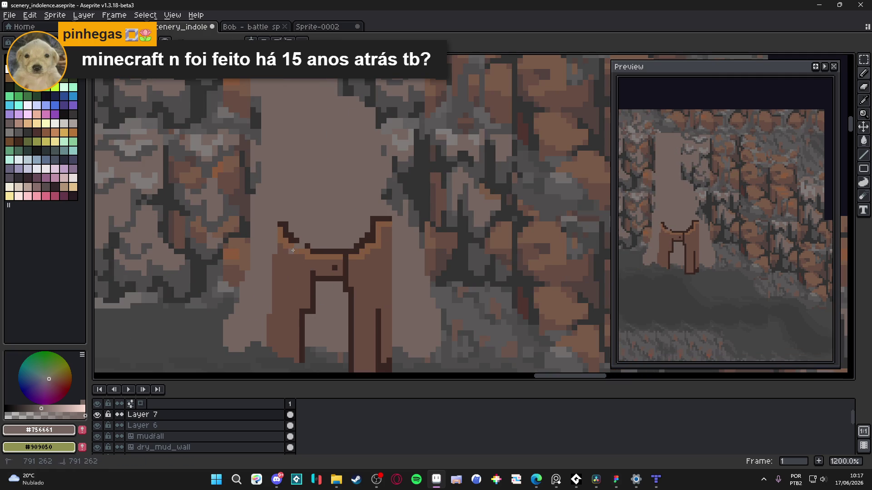
# Step: Draw lighter lines down the left and right doorway posts and retouch their bottom pixels
pyautogui.moveTo(291, 256); pyautogui.dragTo(290, 354)
pyautogui.click(287, 354)
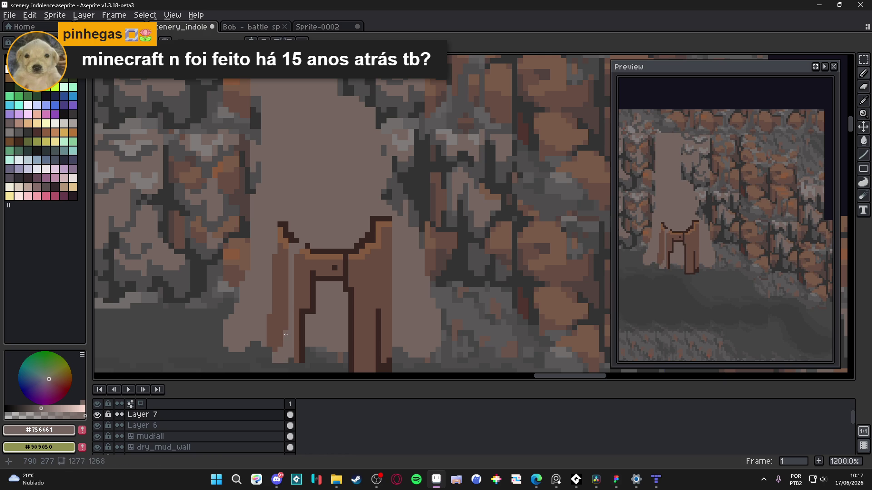
pyautogui.scroll(-2, 297, 317)
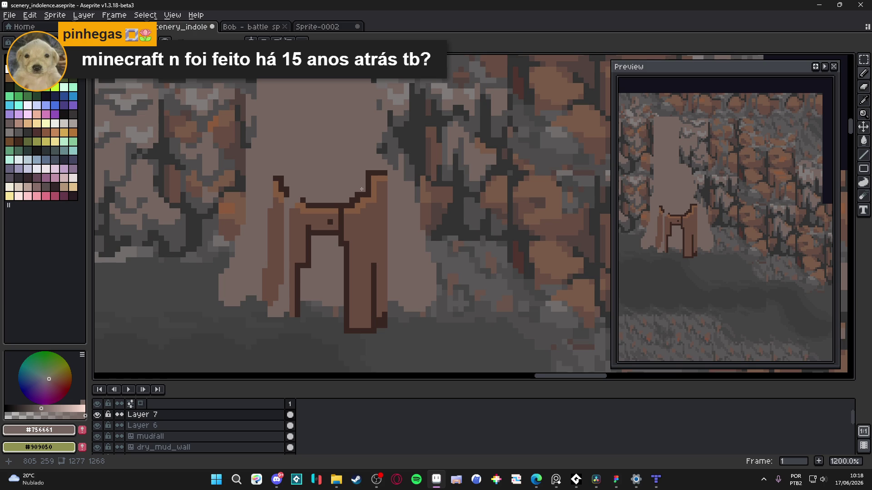
pyautogui.moveTo(361, 189); pyautogui.dragTo(362, 324)
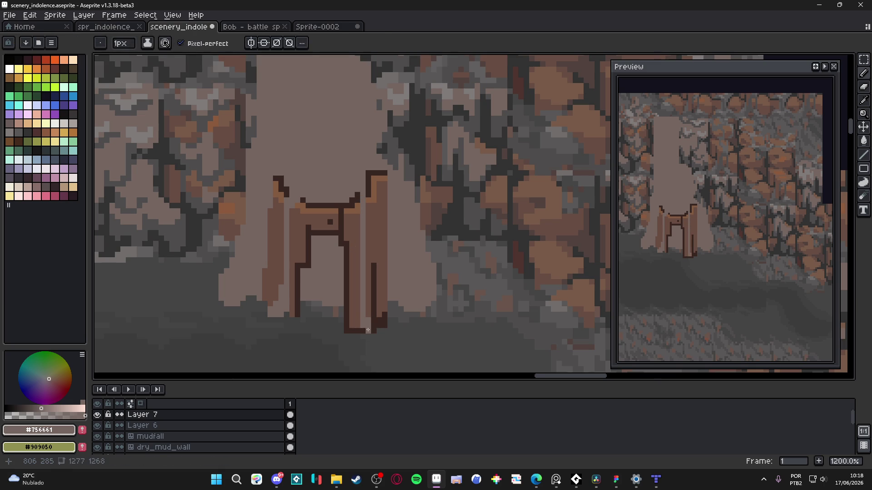
pyautogui.click(373, 331)
pyautogui.click(373, 337)
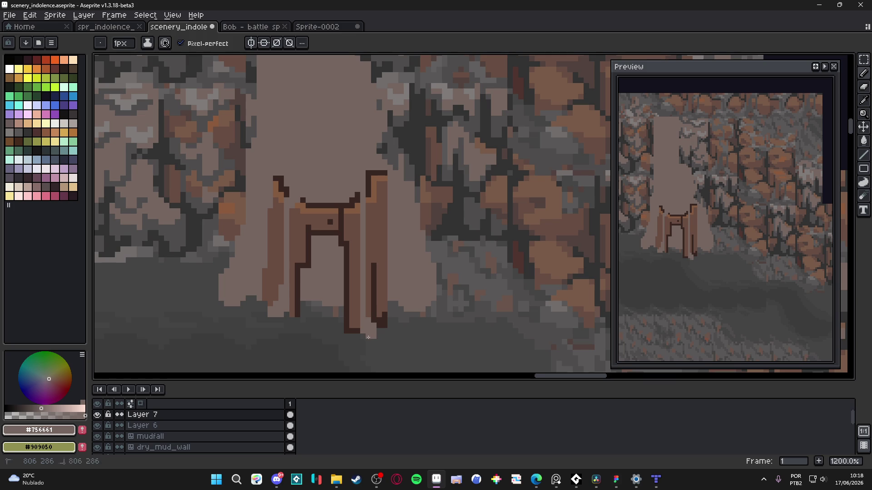
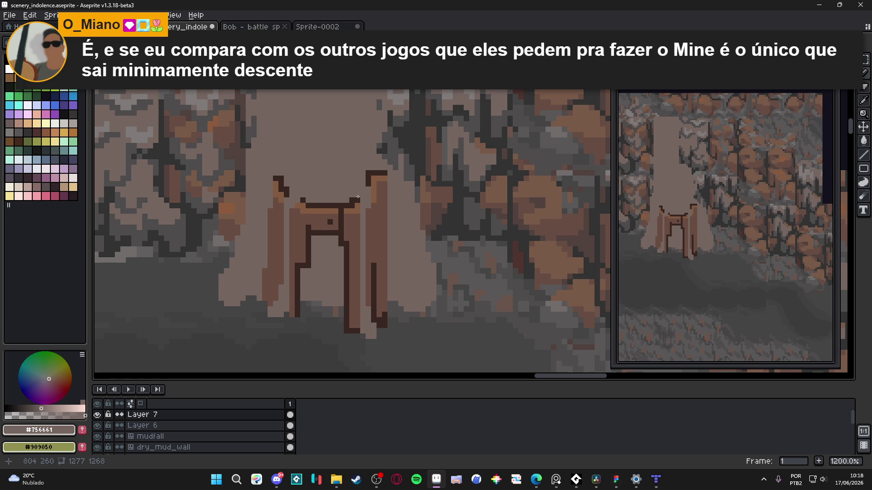
# Step: Marquee-select the broken hollow log on the strcutures layer with three added rectangles
pyautogui.scroll(2, 357, 209)
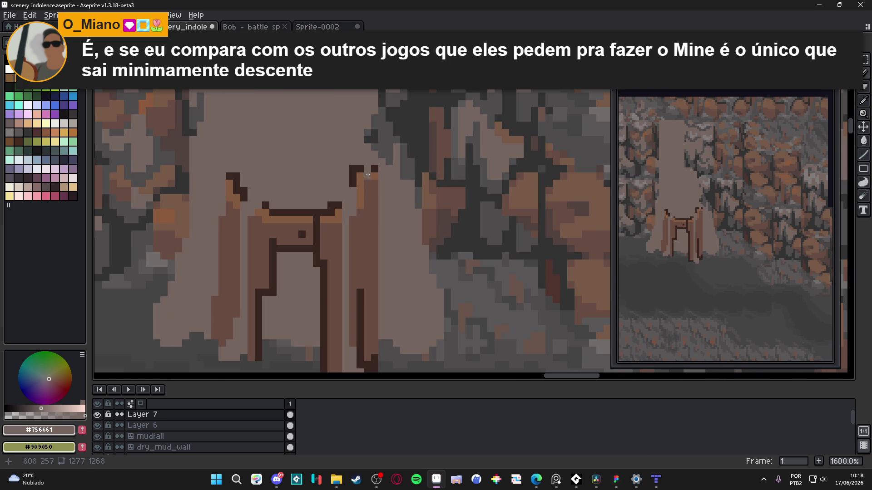
pyautogui.scroll(-3, 325, 238)
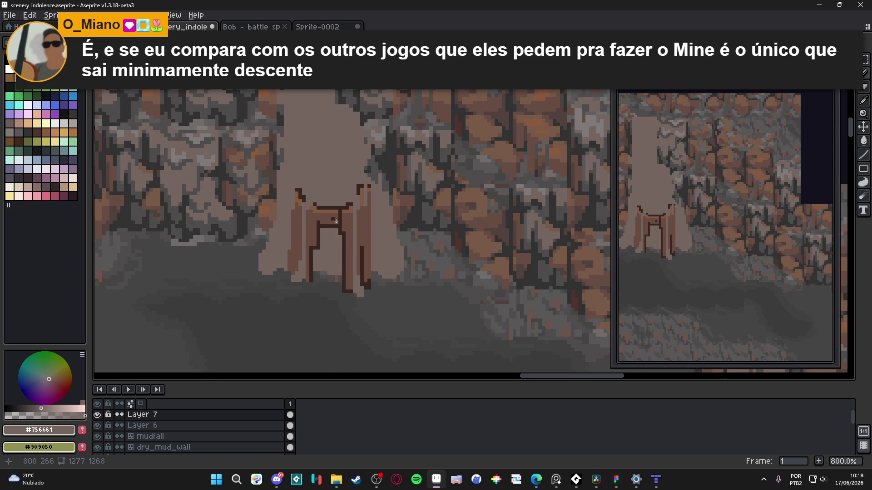
pyautogui.scroll(-1, 330, 247)
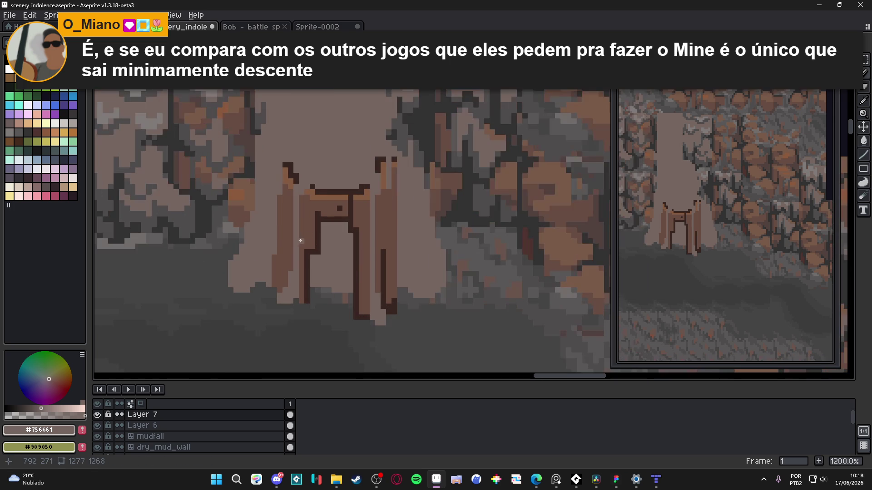
pyautogui.scroll(-4, 289, 237)
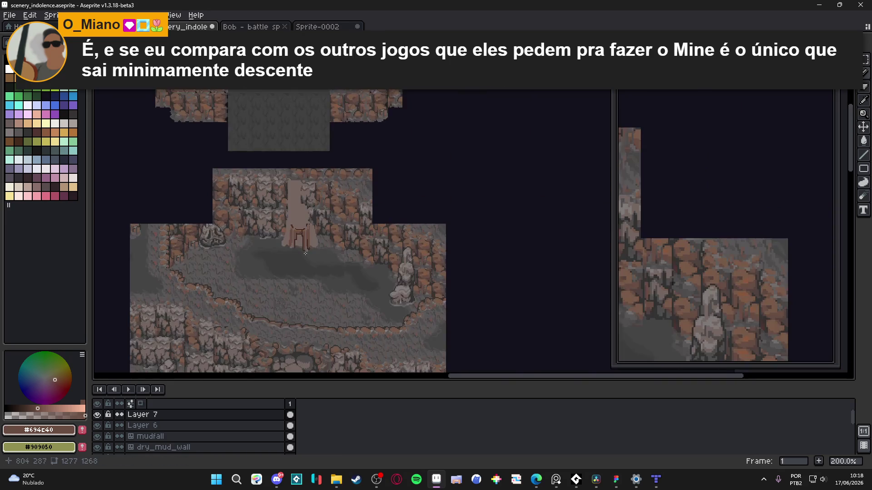
pyautogui.scroll(-1, 344, 256)
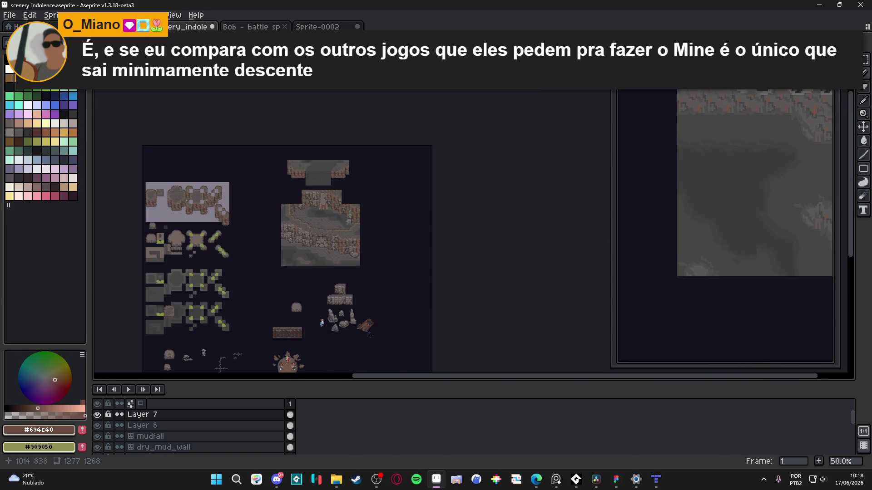
pyautogui.scroll(3, 355, 269)
pyautogui.click(356, 269)
pyautogui.press('m')
pyautogui.moveTo(434, 171); pyautogui.dragTo(302, 297)
pyautogui.moveTo(278, 214)
pyautogui.mouseDown()
pyautogui.moveTo(286, 287)
pyautogui.moveTo(357, 309)
pyautogui.mouseUp()
pyautogui.moveTo(258, 240); pyautogui.dragTo(322, 288)
# Step: Drag the selected log up beside the upper rock wall and commit the move
pyautogui.moveTo(389, 317)
pyautogui.mouseDown()
pyautogui.moveTo(349, 259)
pyautogui.moveTo(404, 301)
pyautogui.moveTo(471, 206)
pyautogui.moveTo(522, 247)
pyautogui.moveTo(539, 336)
pyautogui.moveTo(521, 144)
pyautogui.moveTo(477, 304)
pyautogui.moveTo(403, 171)
pyautogui.moveTo(394, 174)
pyautogui.mouseUp()
pyautogui.scroll(-2, 348, 259)
pyautogui.press('Return')
pyautogui.scroll(2, 393, 173)
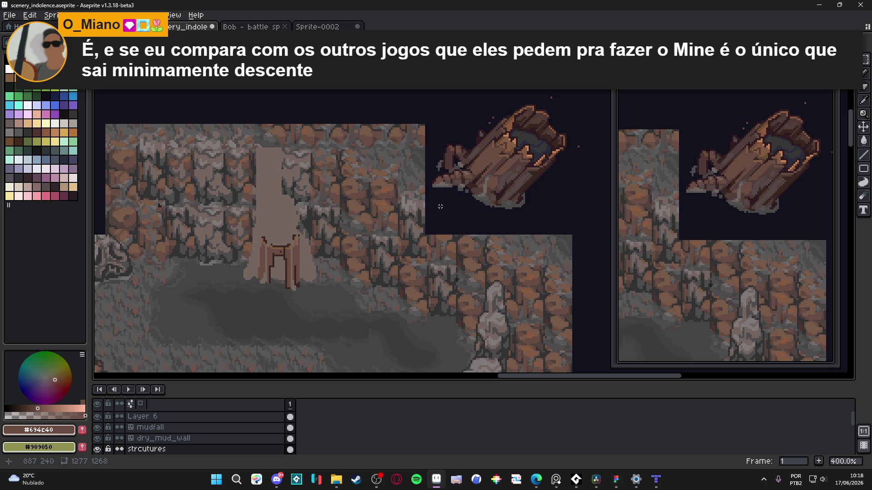
# Step: Eyedrop browns from the rock and canvas, ending on the very dark outline brown
pyautogui.scroll(1, 406, 208)
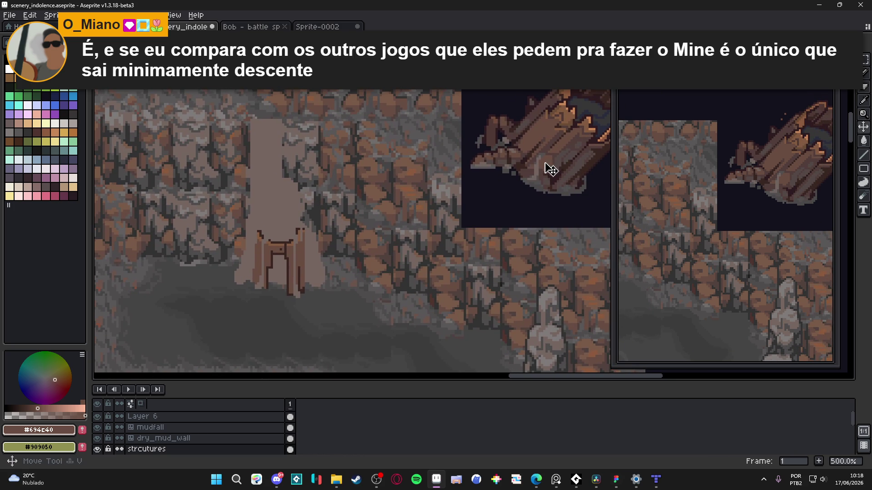
pyautogui.scroll(1, 529, 166)
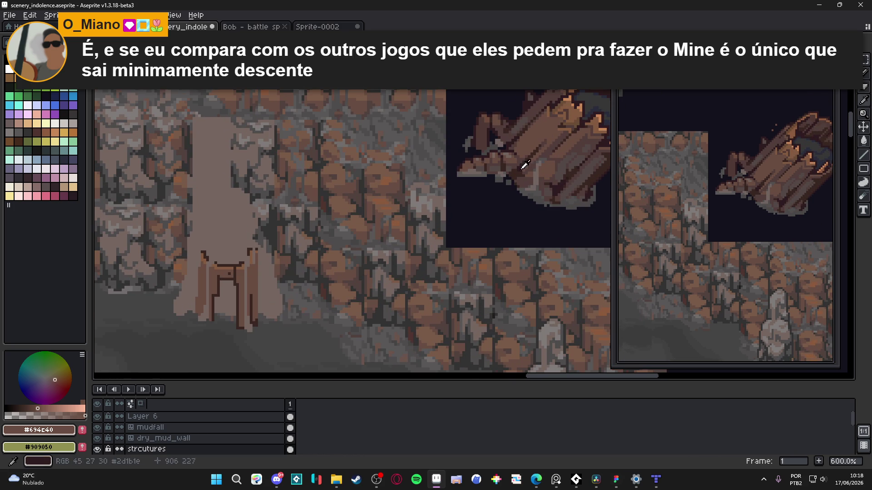
pyautogui.keyDown('alt'); pyautogui.click(456, 177); pyautogui.keyUp('alt')
pyautogui.scroll(-3, 248, 309)
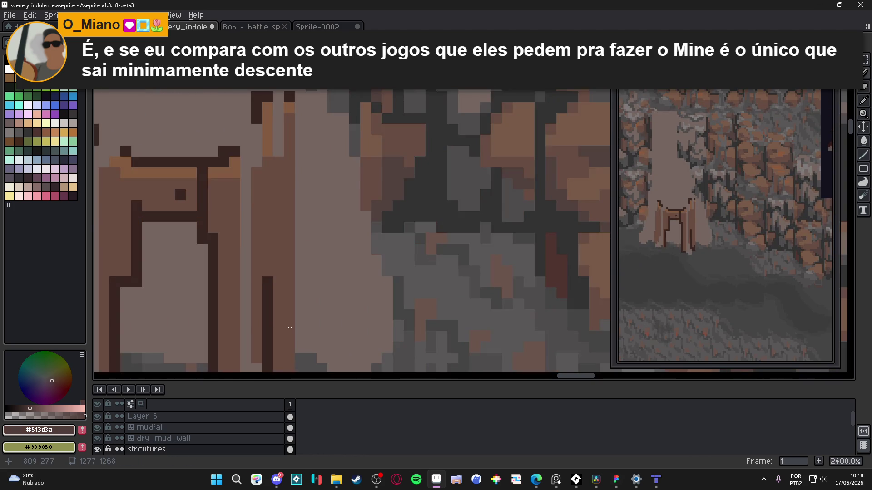
pyautogui.keyDown('alt'); pyautogui.click(310, 304); pyautogui.keyUp('alt')
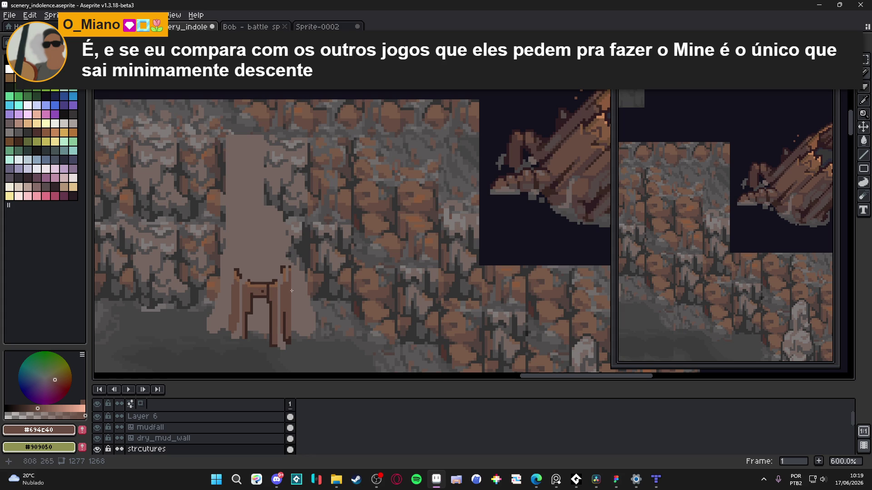
pyautogui.keyDown('alt'); pyautogui.click(282, 305); pyautogui.keyUp('alt')
# Step: On a new layer, extend the doorway's dark post line upward in darker brown
pyautogui.press('v')
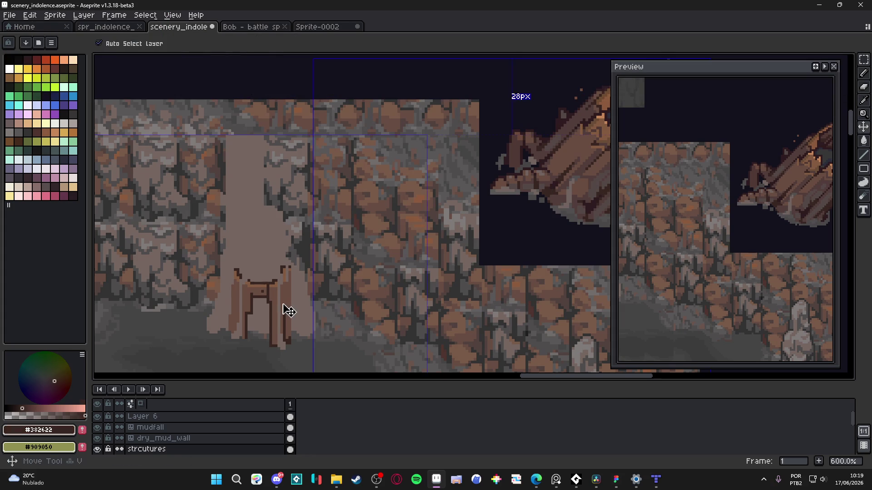
pyautogui.hotkey('shift', 'n')
pyautogui.press('b')
pyautogui.keyDown('alt'); pyautogui.click(553, 190); pyautogui.keyUp('alt')
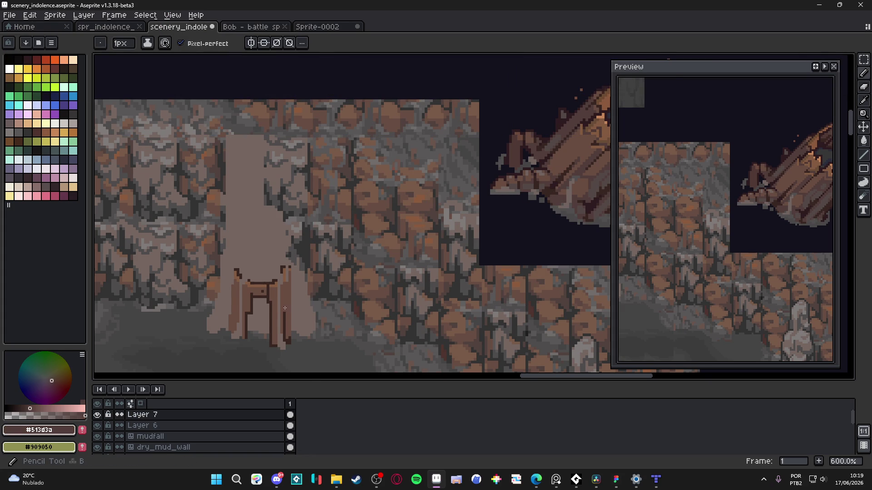
pyautogui.scroll(3, 285, 308)
pyautogui.moveTo(284, 305)
pyautogui.mouseDown()
pyautogui.moveTo(283, 256)
pyautogui.moveTo(289, 274)
pyautogui.mouseUp()
# Step: Fill the strip beside the post and draw a straight dark line down the left post
pyautogui.press('g')
pyautogui.click(289, 285)
pyautogui.scroll(-2, 282, 276)
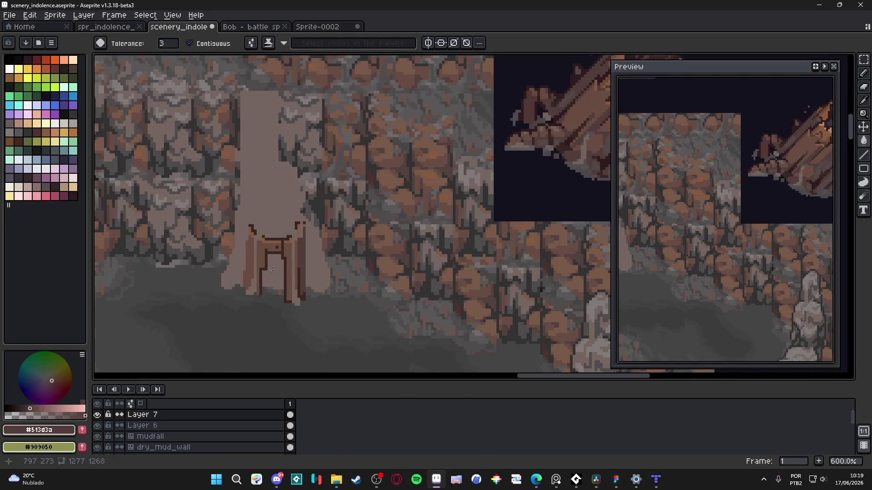
pyautogui.press('b')
pyautogui.scroll(2, 254, 259)
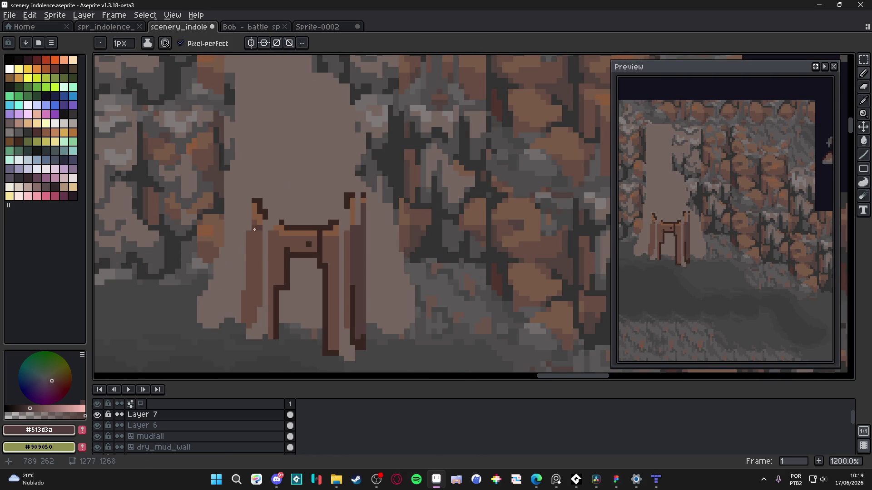
pyautogui.click(255, 222)
pyautogui.keyDown('shift'); pyautogui.click(253, 321); pyautogui.keyUp('shift')
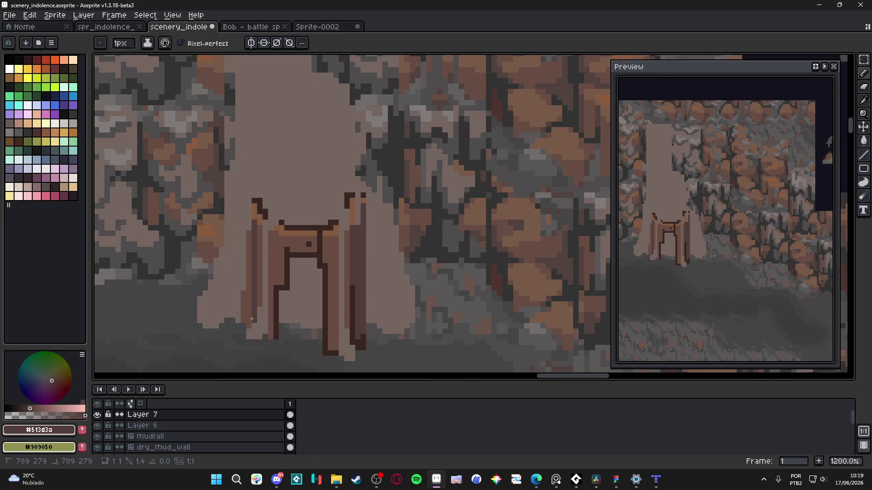
pyautogui.scroll(-3, 288, 318)
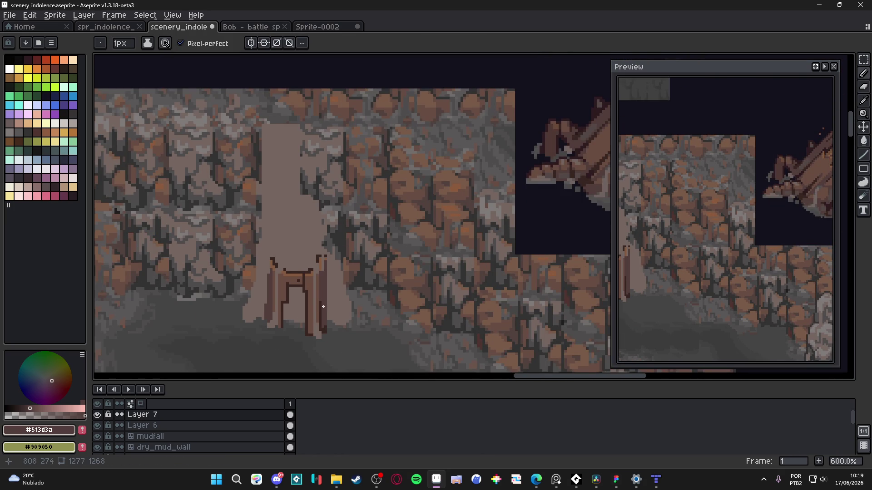
pyautogui.scroll(-1, 268, 306)
pyautogui.scroll(7, 248, 270)
# Step: Lighten the two dark pixels at the lintel's corner
pyautogui.moveTo(245, 253); pyautogui.dragTo(244, 240)
pyautogui.scroll(-5, 243, 266)
pyautogui.scroll(3, 241, 264)
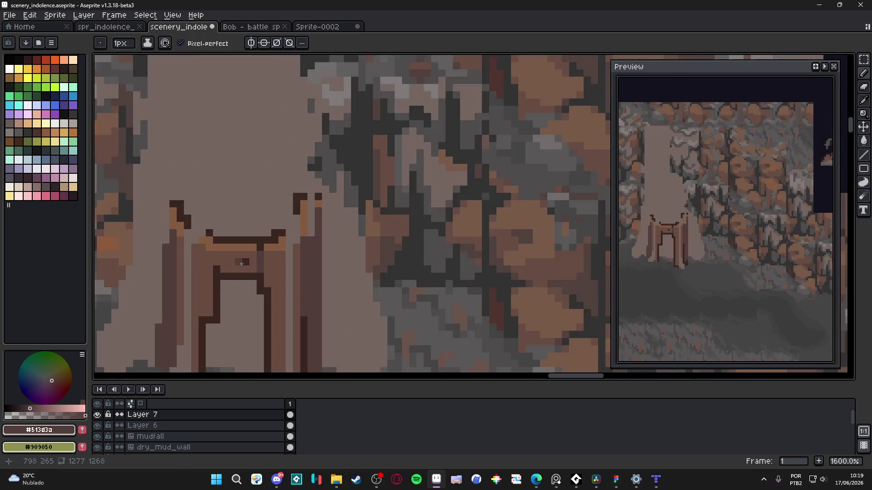
# Step: Set the drawing colour to dark brown #513d3a with a 2 px brush
pyautogui.keyDown('alt'); pyautogui.click(241, 263); pyautogui.keyUp('alt')
pyautogui.scroll(-3, 248, 292)
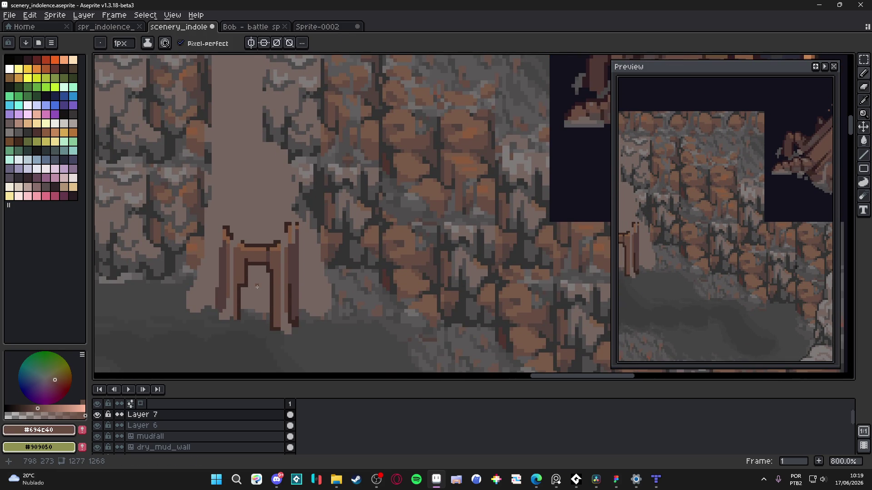
pyautogui.scroll(-2, 307, 303)
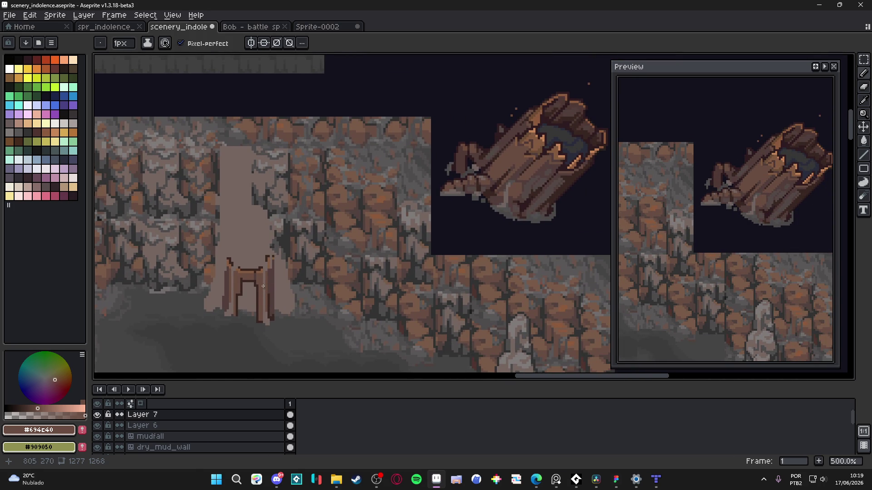
pyautogui.scroll(-2, 364, 288)
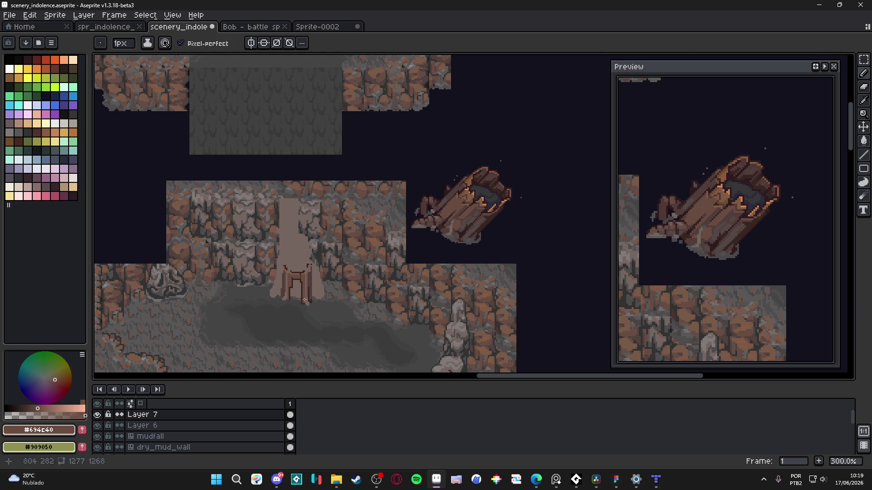
pyautogui.scroll(7, 303, 299)
pyautogui.keyDown('alt'); pyautogui.click(295, 274); pyautogui.keyUp('alt')
pyautogui.press('+')
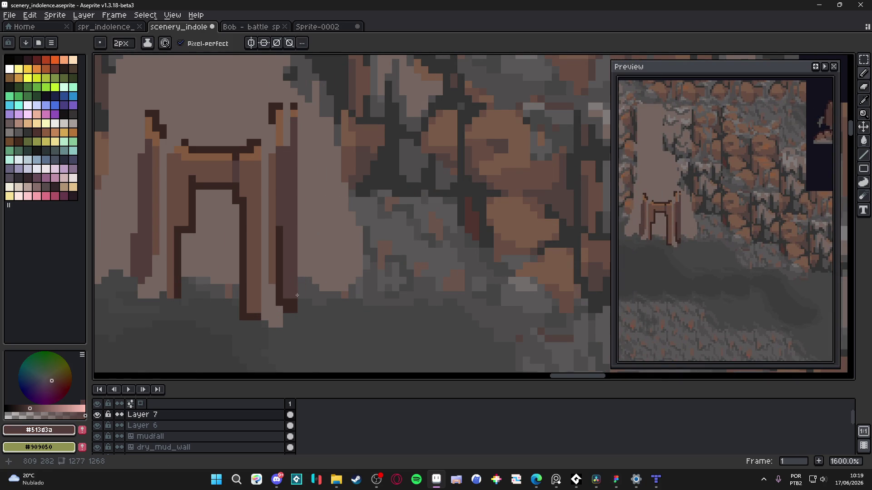
pyautogui.scroll(-7, 297, 295)
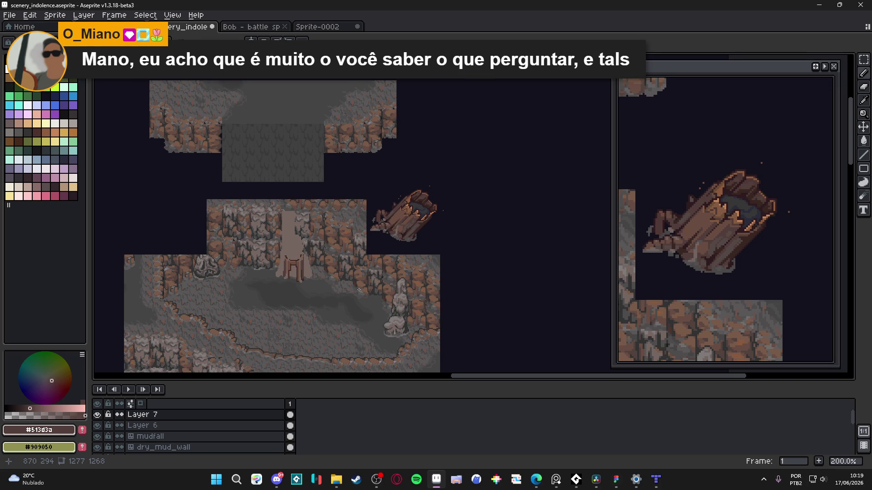
pyautogui.scroll(4, 305, 266)
pyautogui.press('+')
pyautogui.press('+')
pyautogui.press('+')
pyautogui.scroll(-3, 276, 271)
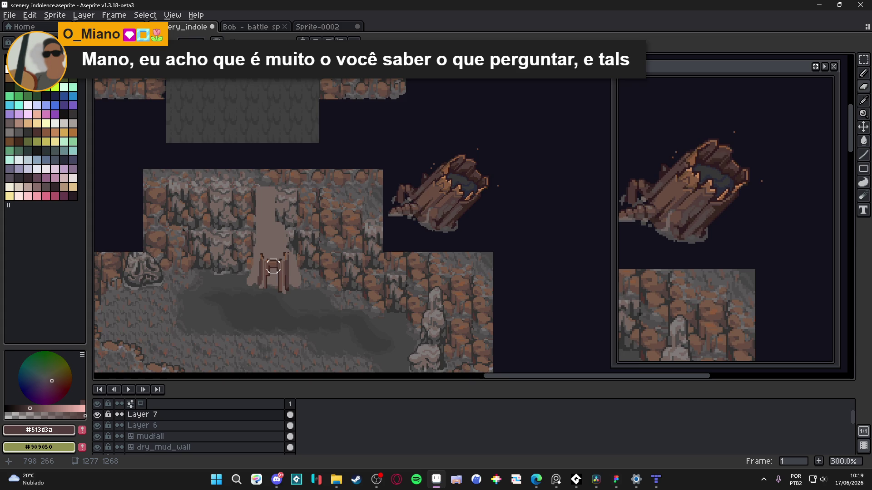
pyautogui.scroll(2, 274, 265)
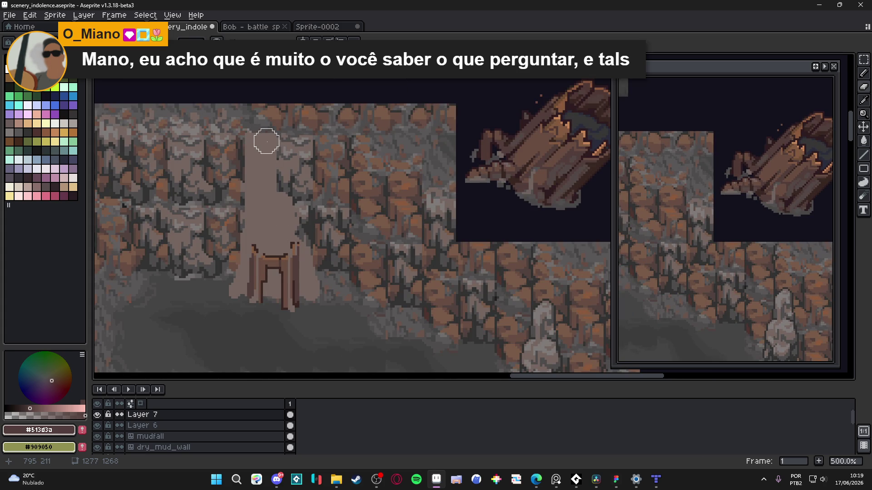
pyautogui.scroll(-2, 291, 238)
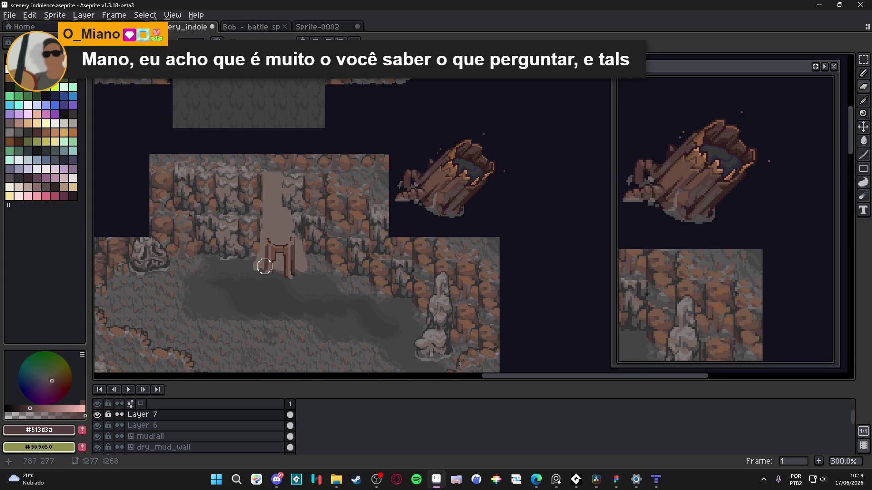
pyautogui.scroll(-2, 280, 272)
pyautogui.scroll(3, 282, 302)
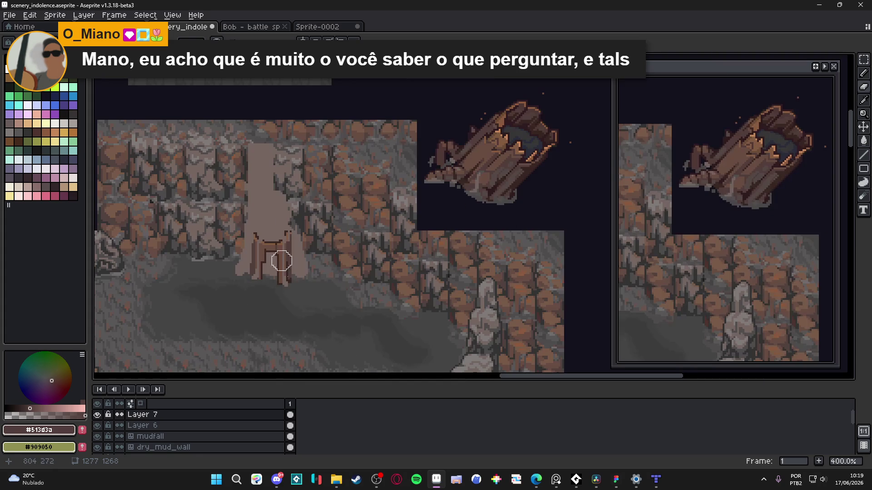
pyautogui.scroll(-2, 298, 267)
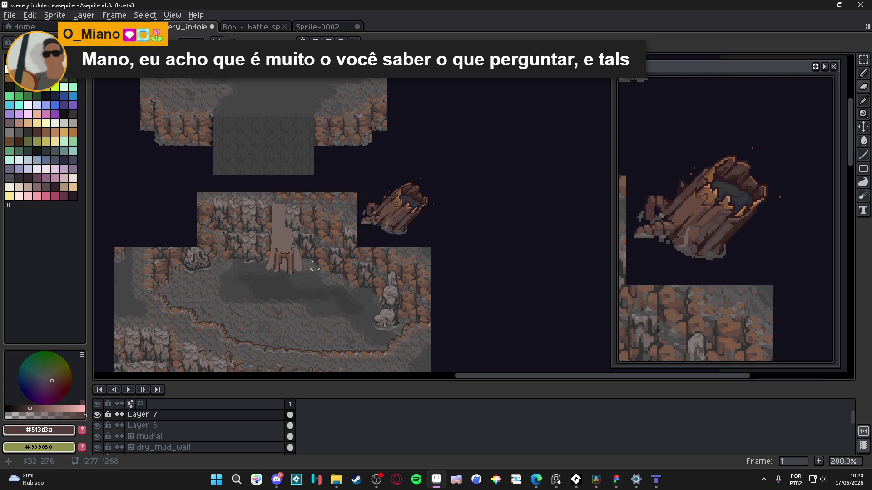
pyautogui.scroll(-1, 315, 266)
pyautogui.scroll(2, 305, 266)
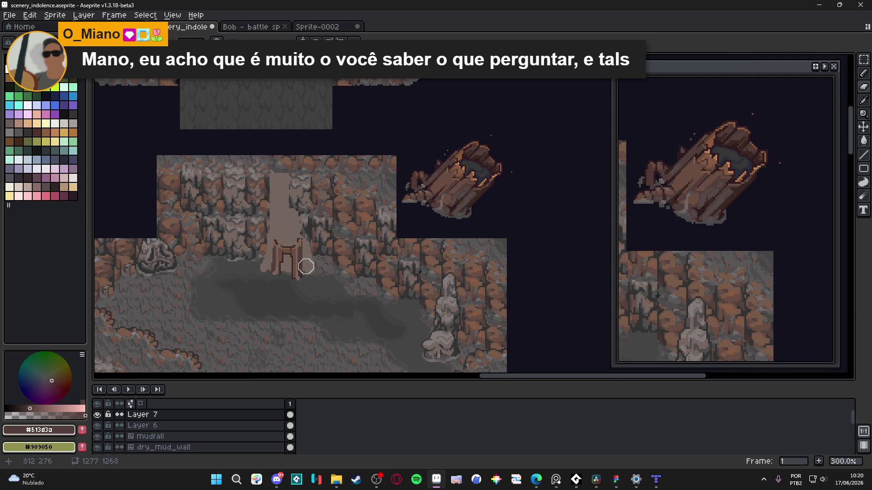
pyautogui.scroll(-1, 313, 272)
pyautogui.scroll(2, 399, 240)
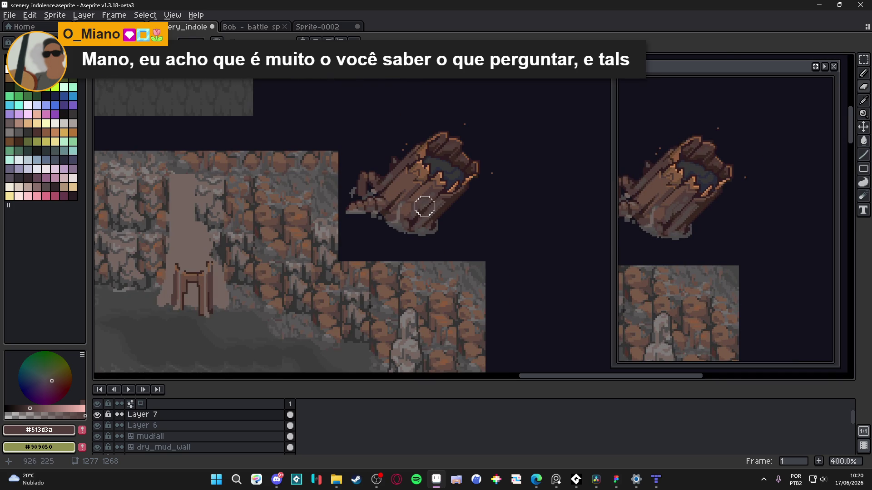
pyautogui.scroll(-1, 425, 206)
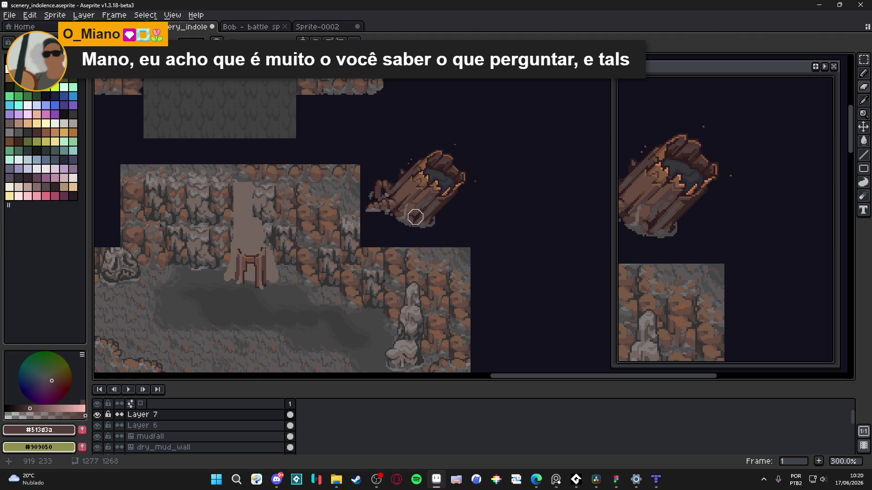
pyautogui.scroll(1, 414, 216)
pyautogui.scroll(-2, 411, 217)
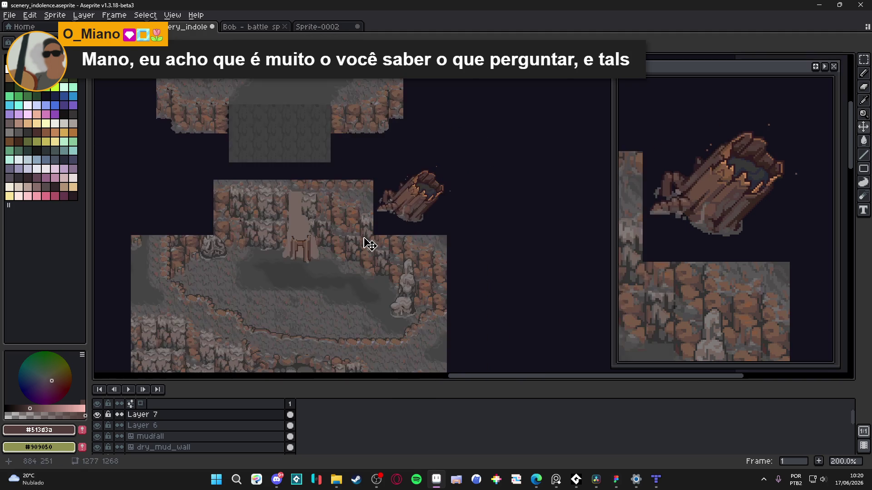
pyautogui.scroll(2, 312, 238)
pyautogui.scroll(2, 311, 224)
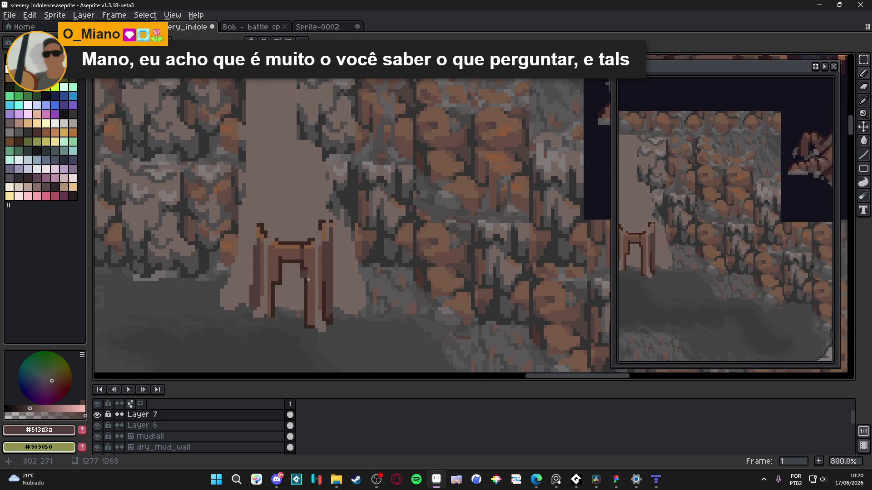
pyautogui.scroll(-4, 305, 276)
pyautogui.scroll(4, 283, 197)
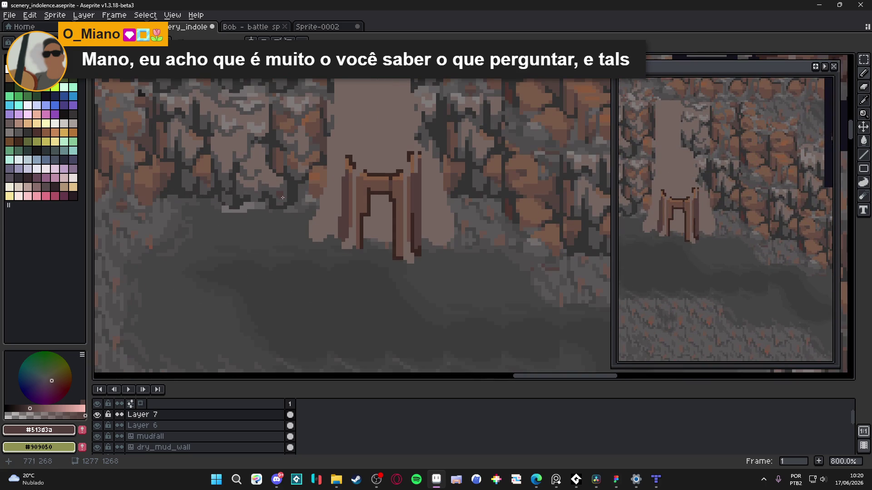
pyautogui.keyDown('alt'); pyautogui.click(283, 197); pyautogui.keyUp('alt')
pyautogui.moveTo(380, 199)
pyautogui.mouseDown()
pyautogui.moveTo(379, 174)
pyautogui.moveTo(413, 227)
pyautogui.moveTo(378, 162)
pyautogui.moveTo(369, 225)
pyautogui.moveTo(374, 201)
pyautogui.moveTo(392, 230)
pyautogui.moveTo(380, 233)
pyautogui.moveTo(431, 214)
pyautogui.moveTo(422, 187)
pyautogui.moveTo(416, 199)
pyautogui.moveTo(424, 203)
pyautogui.mouseUp()
# Step: Cover the dark brown post with pale rock colour and erase leftover dark pixels at the base
pyautogui.keyDown('alt'); pyautogui.click(434, 198); pyautogui.keyUp('alt')
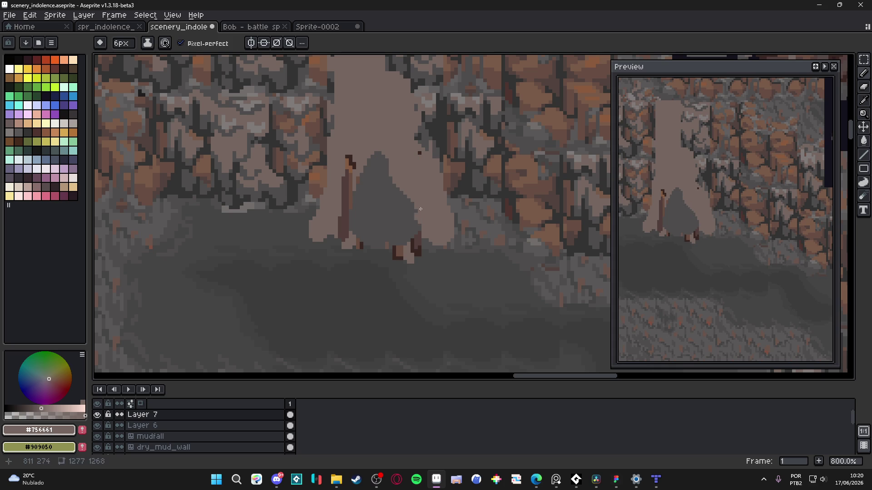
pyautogui.moveTo(348, 156); pyautogui.dragTo(338, 238)
pyautogui.press('e')
pyautogui.click(406, 270)
pyautogui.moveTo(405, 269)
pyautogui.mouseDown()
pyautogui.moveTo(409, 262)
pyautogui.moveTo(360, 259)
pyautogui.moveTo(415, 259)
pyautogui.moveTo(379, 255)
pyautogui.mouseUp()
pyautogui.press('b')
# Step: With a 2 px brush, extend the pale rock base over the floor on the right
pyautogui.scroll(-2, 382, 246)
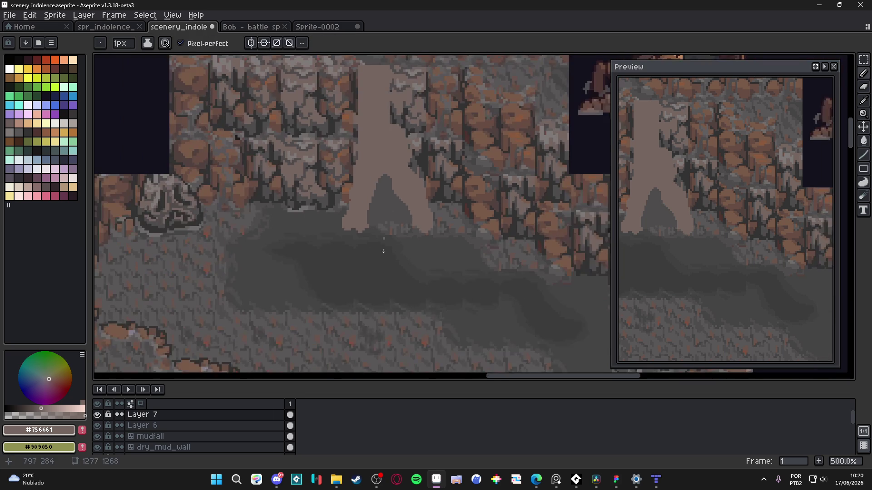
pyautogui.scroll(-2, 354, 306)
pyautogui.scroll(3, 384, 243)
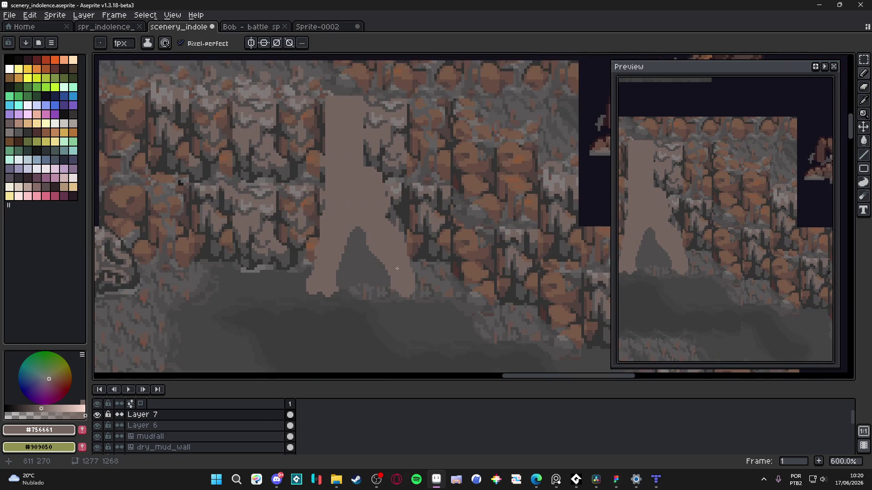
pyautogui.scroll(3, 394, 264)
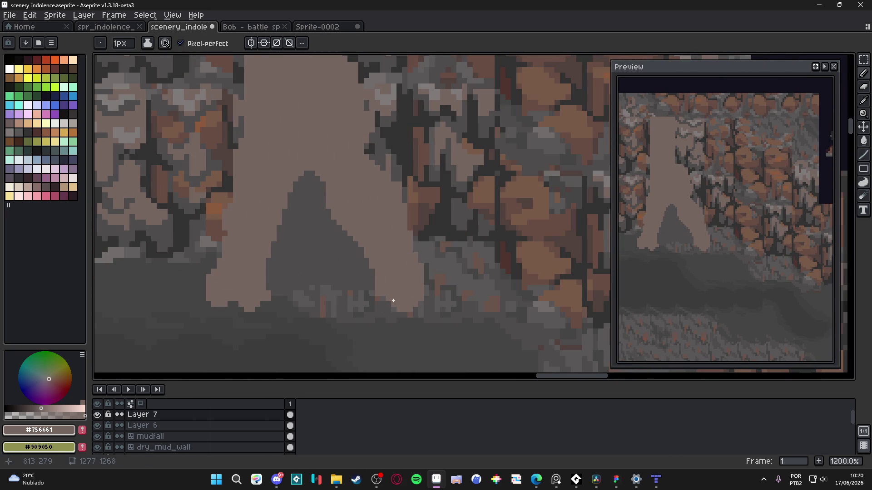
pyautogui.moveTo(392, 309)
pyautogui.mouseDown()
pyautogui.moveTo(414, 313)
pyautogui.moveTo(406, 305)
pyautogui.moveTo(427, 284)
pyautogui.moveTo(434, 302)
pyautogui.moveTo(427, 277)
pyautogui.moveTo(439, 290)
pyautogui.moveTo(444, 282)
pyautogui.moveTo(441, 302)
pyautogui.mouseUp()
pyautogui.hotkey('ctrl', 'z')
pyautogui.press('+')
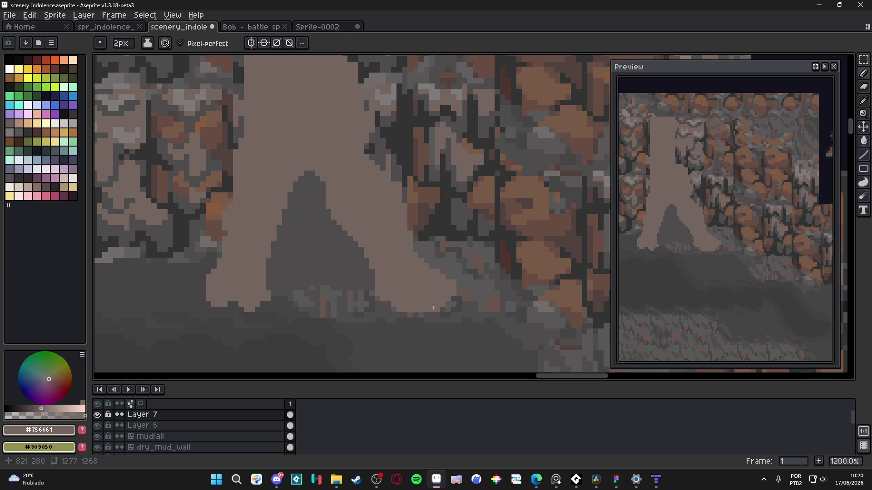
pyautogui.moveTo(410, 243)
pyautogui.mouseDown()
pyautogui.moveTo(452, 266)
pyautogui.moveTo(447, 241)
pyautogui.moveTo(454, 257)
pyautogui.moveTo(472, 263)
pyautogui.moveTo(460, 272)
pyautogui.mouseUp()
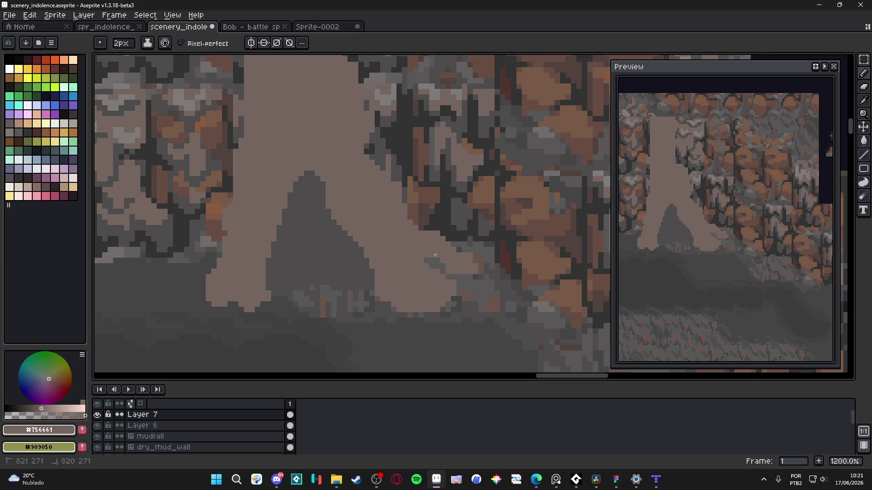
# Step: Paint a flaring root-like foot on the formation's left base
pyautogui.hscroll(-3, 384, 245)
pyautogui.moveTo(290, 317)
pyautogui.mouseDown()
pyautogui.moveTo(313, 262)
pyautogui.moveTo(333, 257)
pyautogui.moveTo(326, 292)
pyautogui.mouseUp()
pyautogui.moveTo(326, 263)
pyautogui.mouseDown()
pyautogui.moveTo(314, 287)
pyautogui.moveTo(294, 292)
pyautogui.moveTo(306, 278)
pyautogui.moveTo(312, 301)
pyautogui.moveTo(270, 329)
pyautogui.moveTo(302, 326)
pyautogui.moveTo(303, 310)
pyautogui.moveTo(304, 327)
pyautogui.moveTo(315, 321)
pyautogui.mouseUp()
pyautogui.scroll(-1, 303, 308)
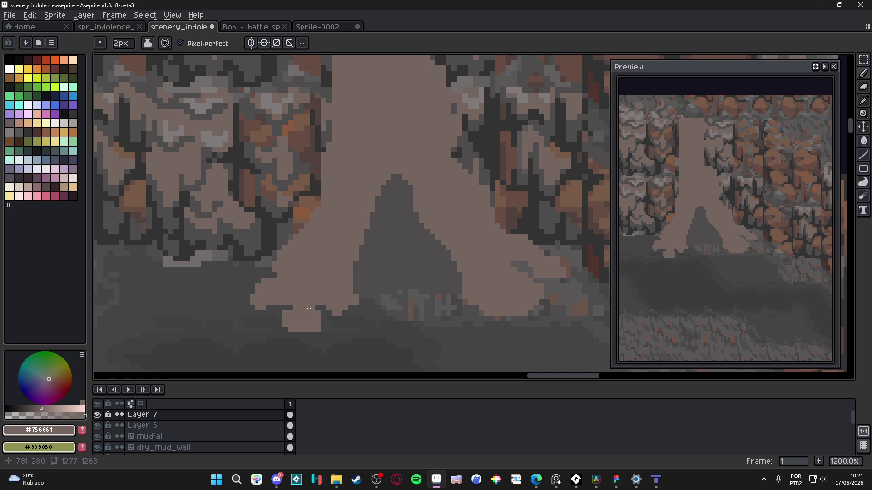
pyautogui.hscroll(1, 329, 292)
pyautogui.press('-')
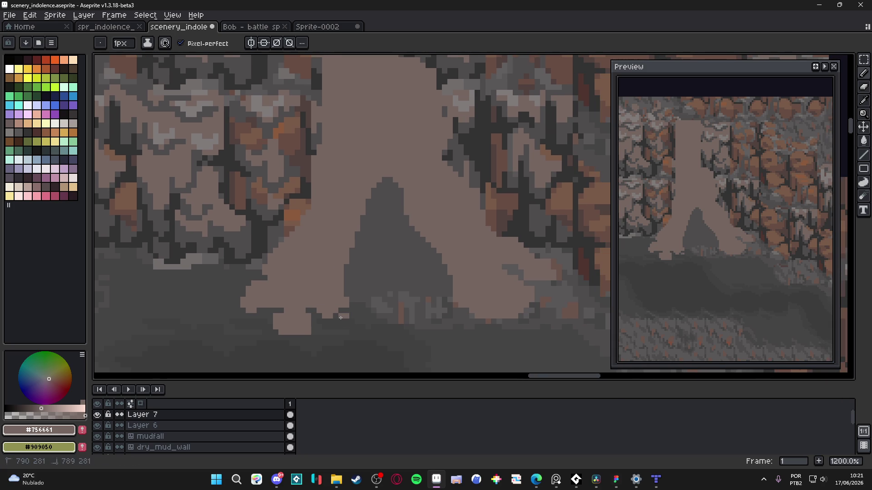
pyautogui.scroll(-2, 340, 320)
pyautogui.scroll(2, 359, 282)
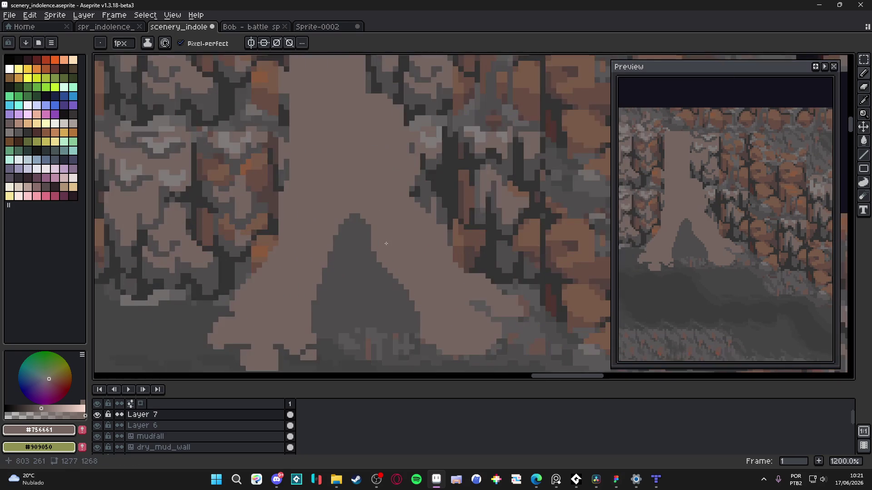
pyautogui.scroll(1, 377, 247)
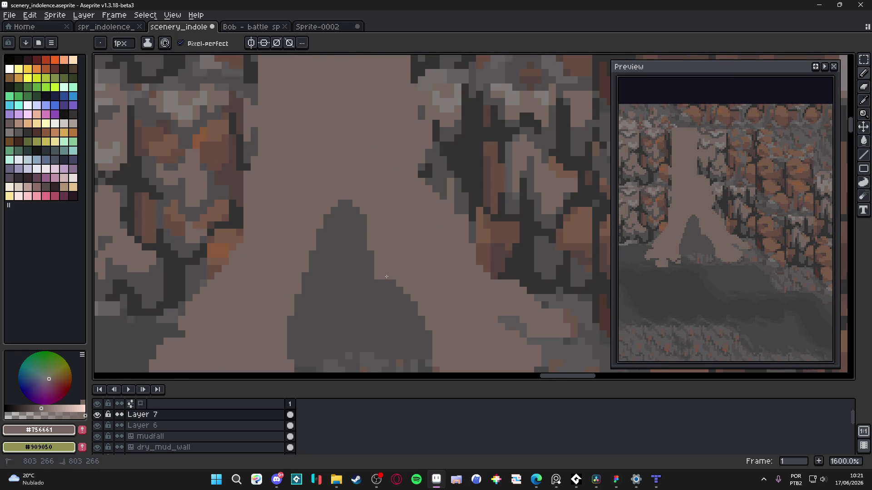
# Step: Reshape the arch's left edge in pale rock with a 2 px brush
pyautogui.press('+')
pyautogui.moveTo(314, 254)
pyautogui.mouseDown()
pyautogui.moveTo(304, 287)
pyautogui.moveTo(308, 270)
pyautogui.mouseUp()
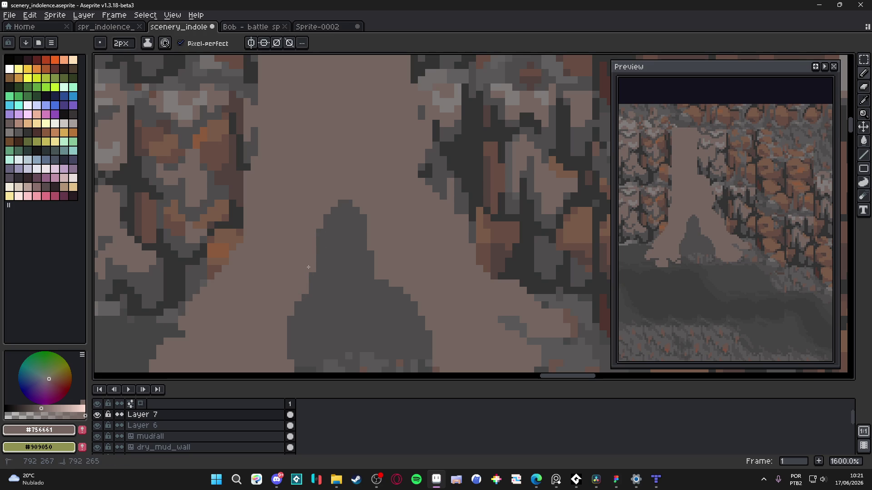
pyautogui.moveTo(293, 303); pyautogui.dragTo(290, 253)
pyautogui.scroll(-2, 291, 254)
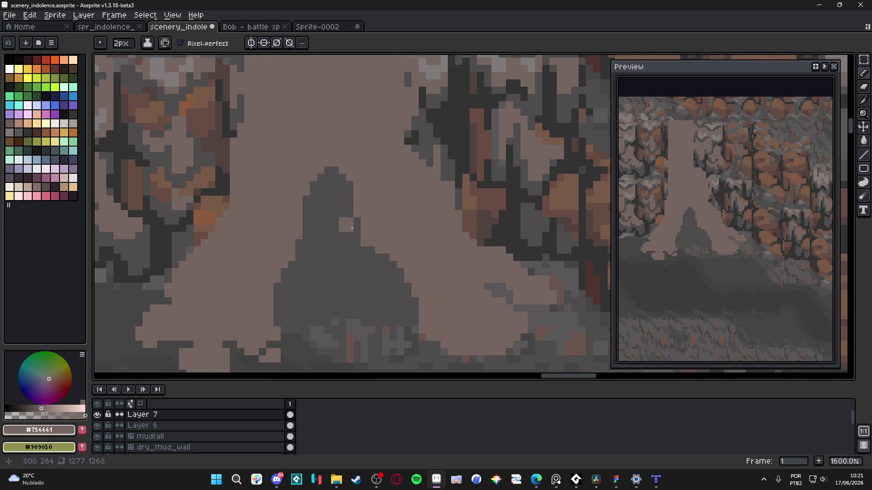
pyautogui.scroll(2, 365, 273)
# Step: Switch to a 1 px brush and resample the pale rock colour #756661
pyautogui.keyDown('alt'); pyautogui.click(359, 270); pyautogui.keyUp('alt')
pyautogui.press('-')
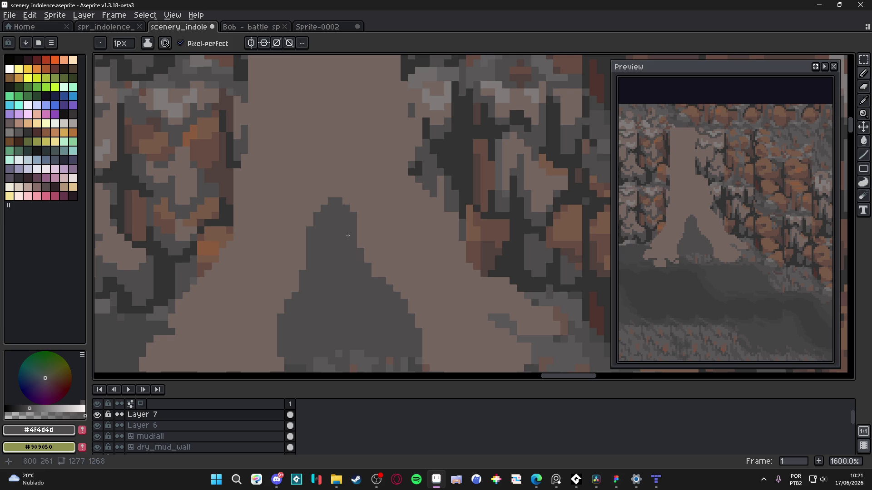
pyautogui.keyDown('alt'); pyautogui.click(278, 302); pyautogui.keyUp('alt')
pyautogui.scroll(-3, 306, 313)
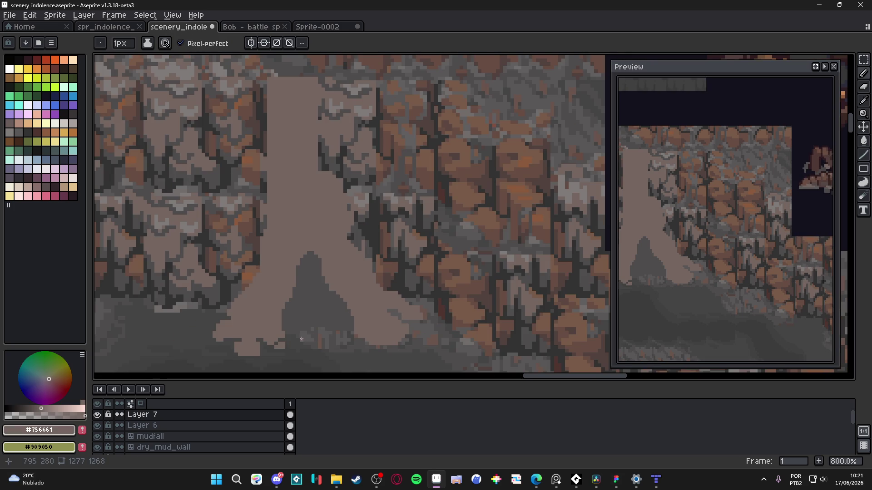
pyautogui.scroll(3, 301, 339)
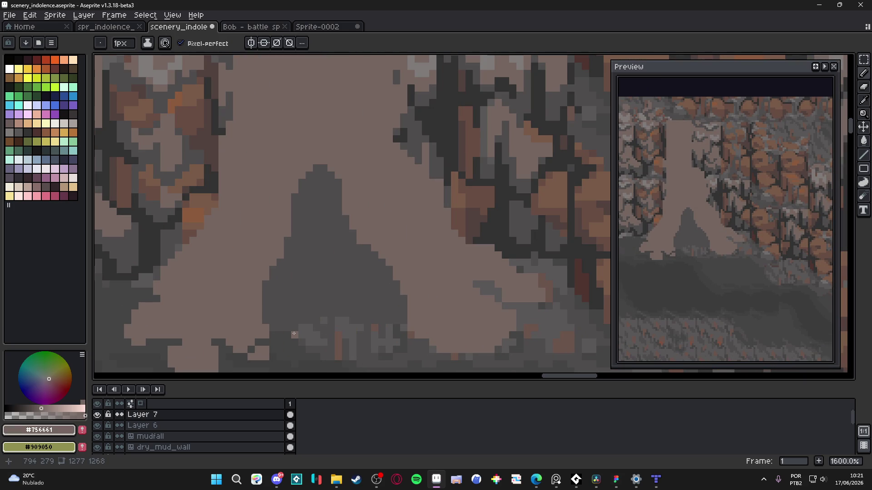
pyautogui.scroll(-3, 334, 321)
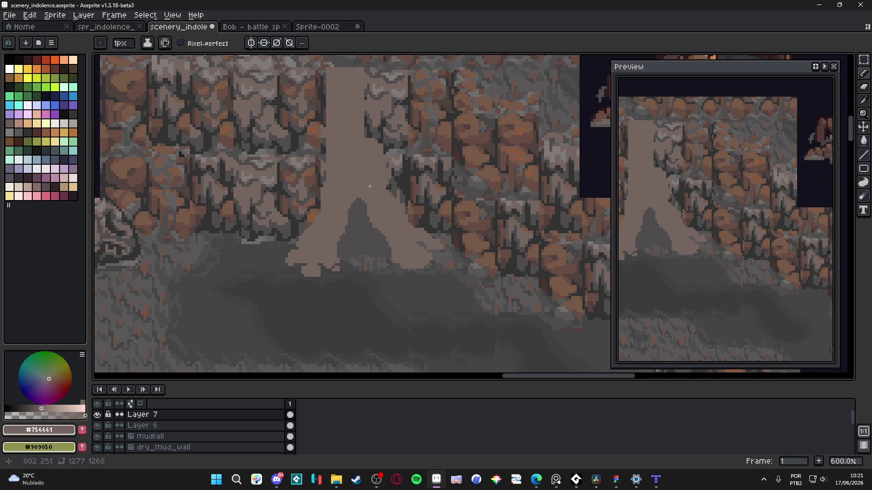
pyautogui.scroll(2, 382, 205)
pyautogui.scroll(1, 381, 205)
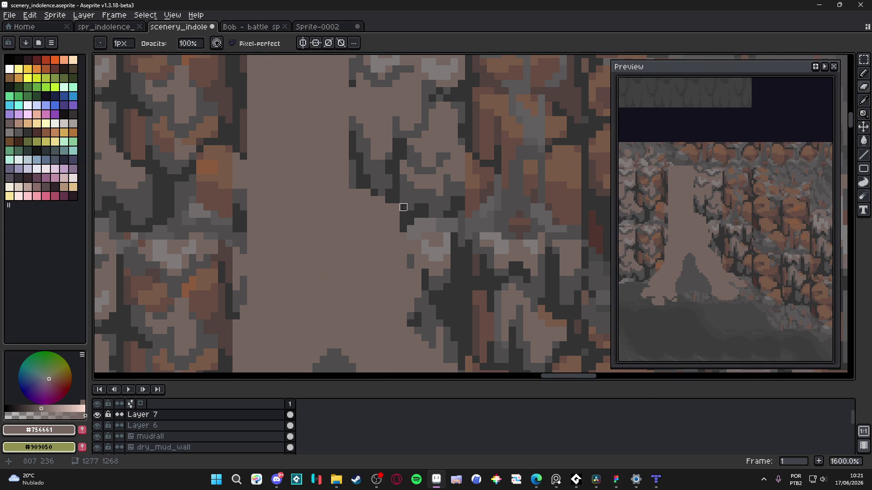
pyautogui.press('+')
pyautogui.press('+')
pyautogui.press('-')
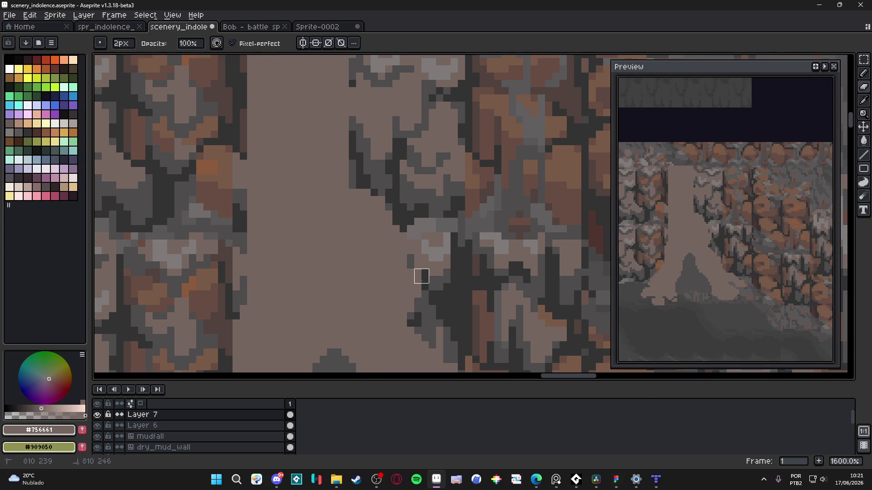
pyautogui.hotkey('ctrl', 'z')
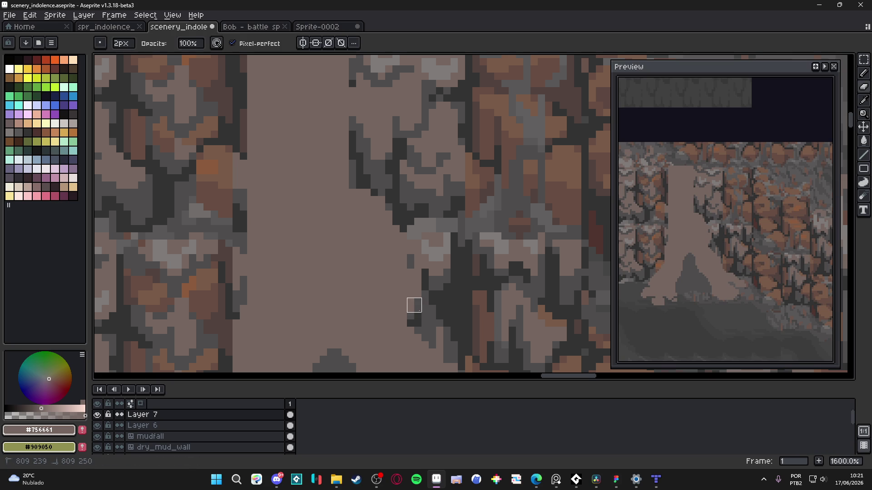
pyautogui.press('e')
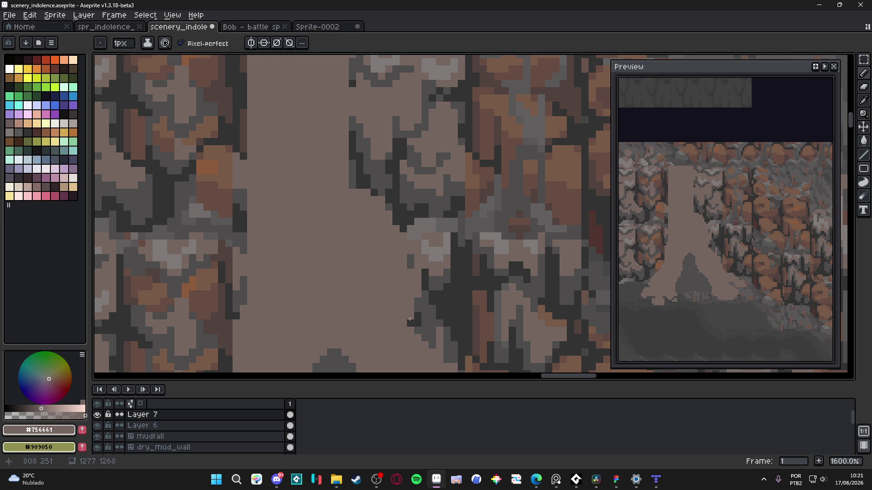
pyautogui.press('b')
pyautogui.scroll(-5, 409, 302)
pyautogui.scroll(4, 404, 292)
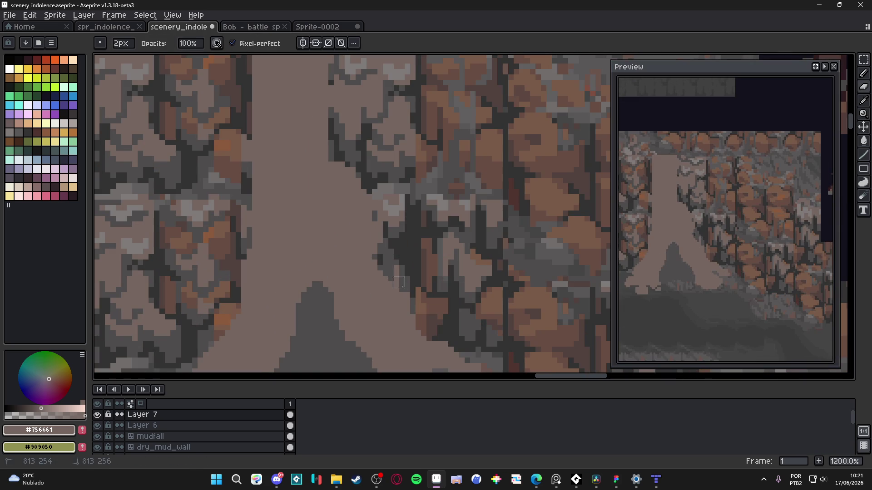
pyautogui.scroll(-3, 410, 292)
pyautogui.press('b')
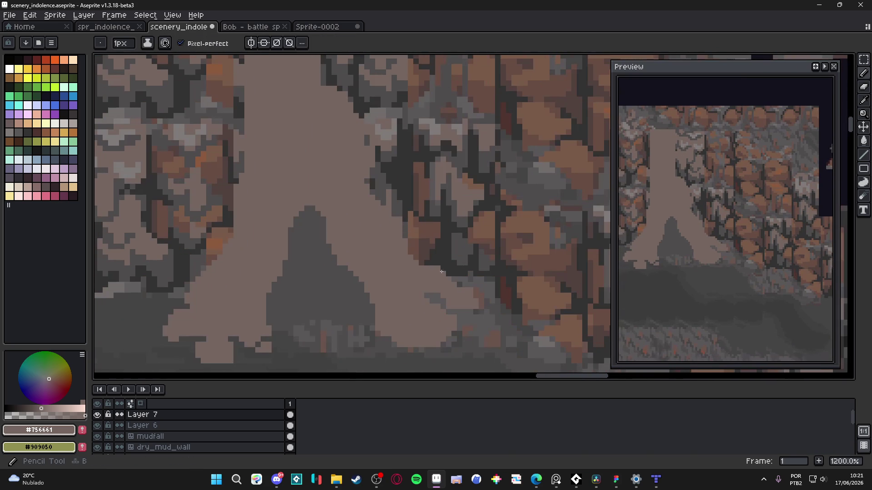
pyautogui.press('b')
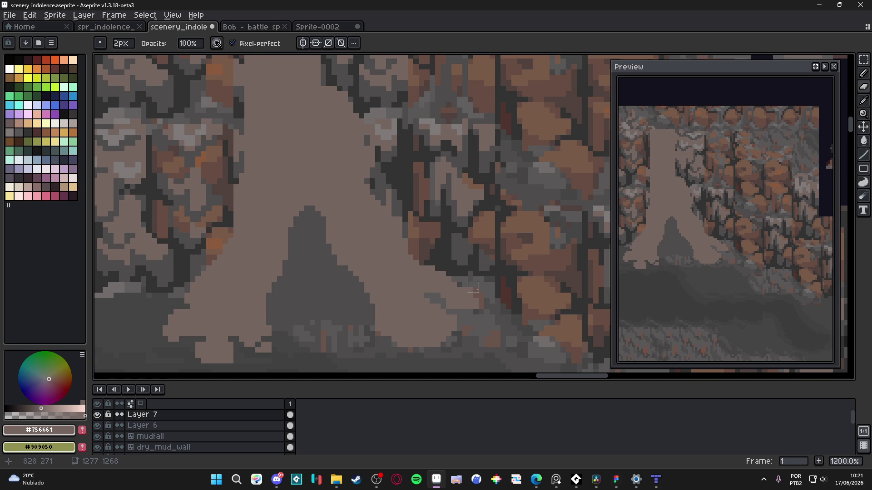
pyautogui.press('b')
pyautogui.scroll(-2, 463, 295)
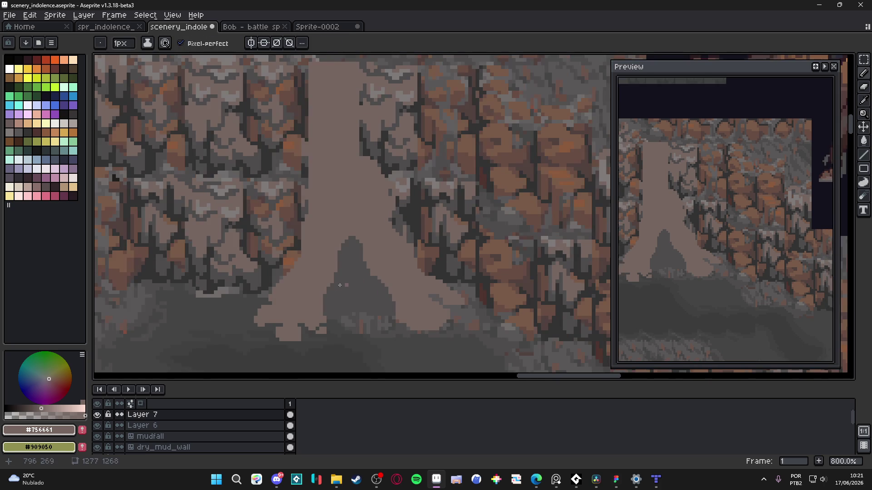
pyautogui.scroll(3, 256, 321)
pyautogui.press('b')
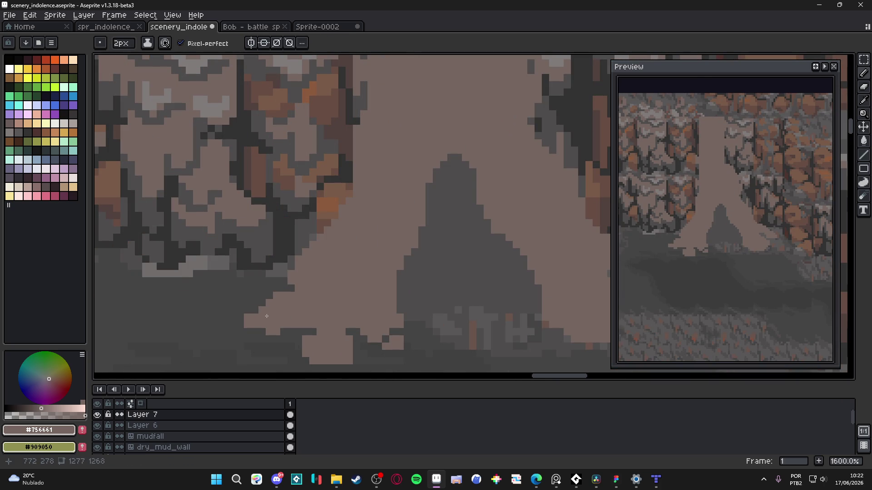
pyautogui.press('e')
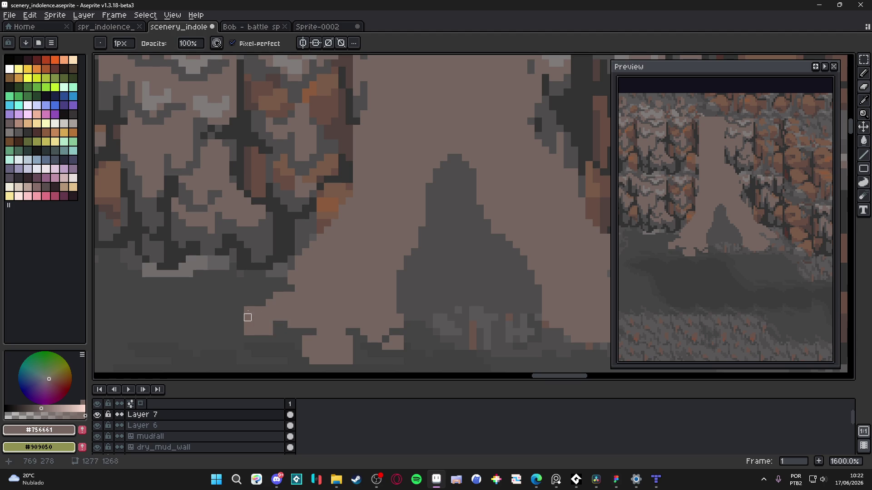
pyautogui.press('g')
pyautogui.press('b')
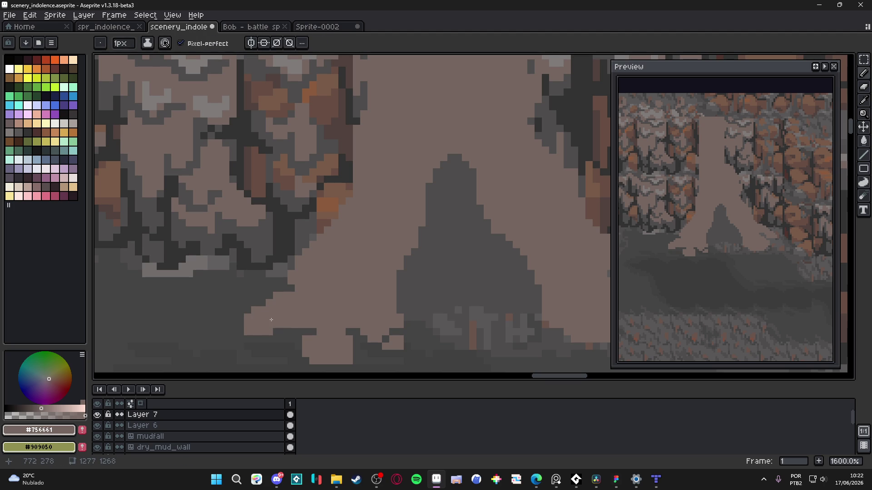
pyautogui.scroll(1, 266, 285)
pyautogui.press('+')
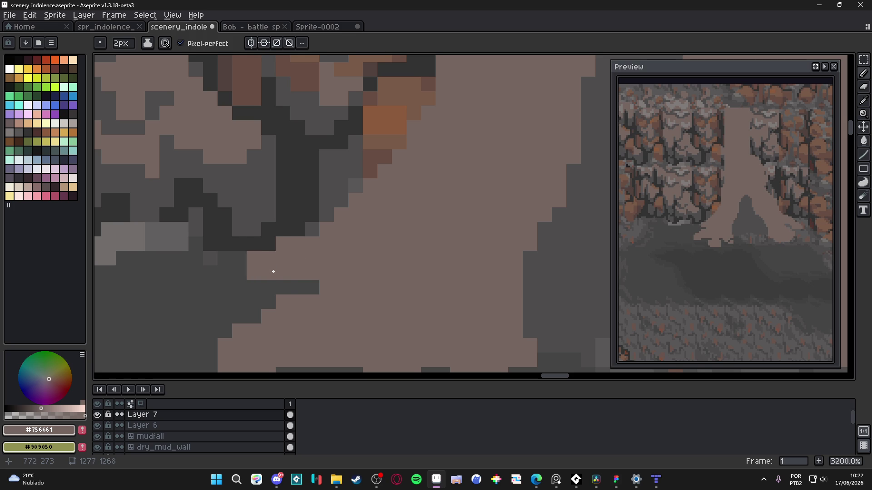
pyautogui.press('-')
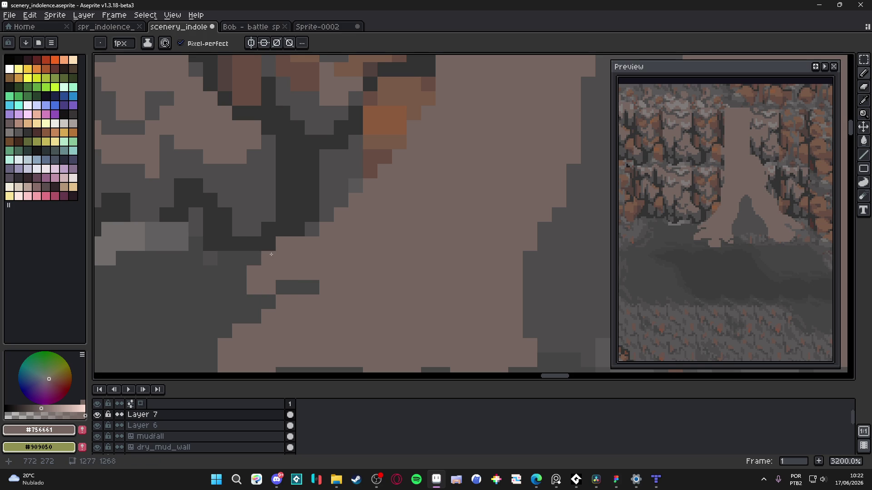
pyautogui.scroll(-5, 266, 286)
pyautogui.scroll(4, 286, 279)
pyautogui.scroll(-4, 286, 278)
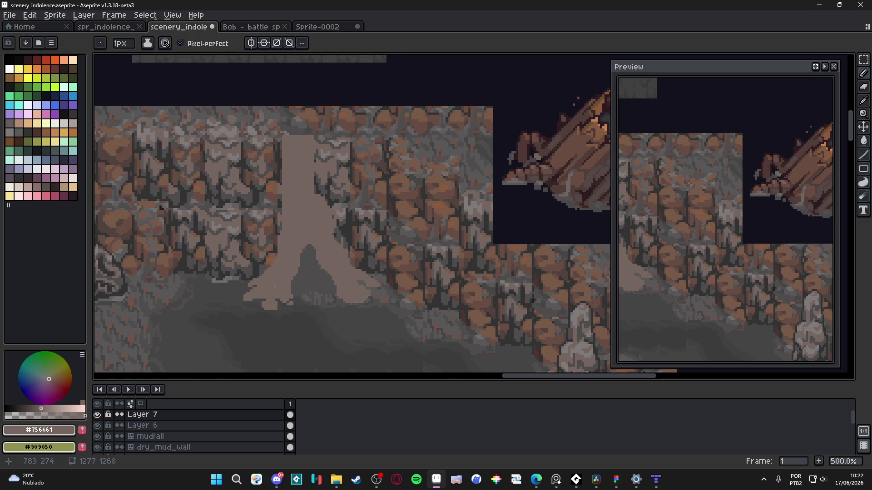
pyautogui.scroll(-2, 297, 313)
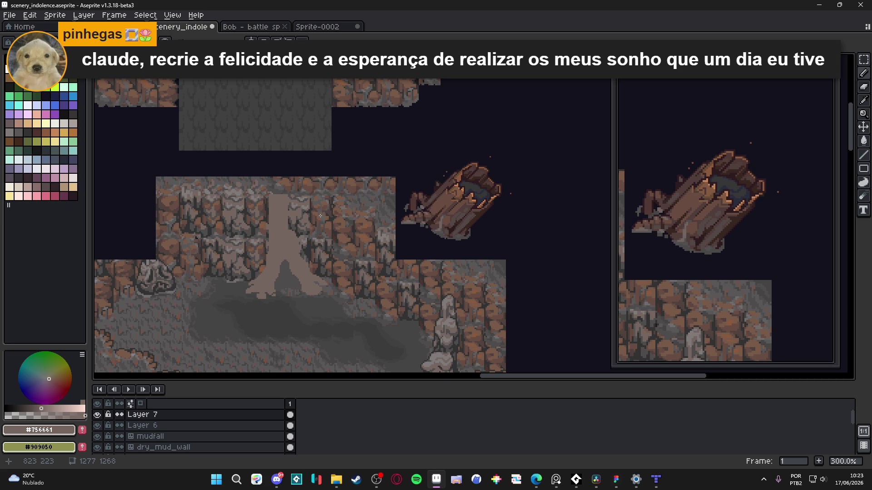
# Step: Erase stray pixels along the light mud's top edge and raise it with light mud colour
pyautogui.scroll(7, 320, 216)
pyautogui.press('e')
pyautogui.moveTo(299, 205)
pyautogui.mouseDown()
pyautogui.moveTo(288, 195)
pyautogui.moveTo(312, 243)
pyautogui.moveTo(201, 189)
pyautogui.moveTo(179, 267)
pyautogui.mouseUp()
pyautogui.press('b')
pyautogui.moveTo(231, 189)
pyautogui.mouseDown()
pyautogui.moveTo(255, 169)
pyautogui.moveTo(259, 195)
pyautogui.moveTo(205, 180)
pyautogui.moveTo(263, 175)
pyautogui.moveTo(273, 184)
pyautogui.moveTo(229, 170)
pyautogui.mouseUp()
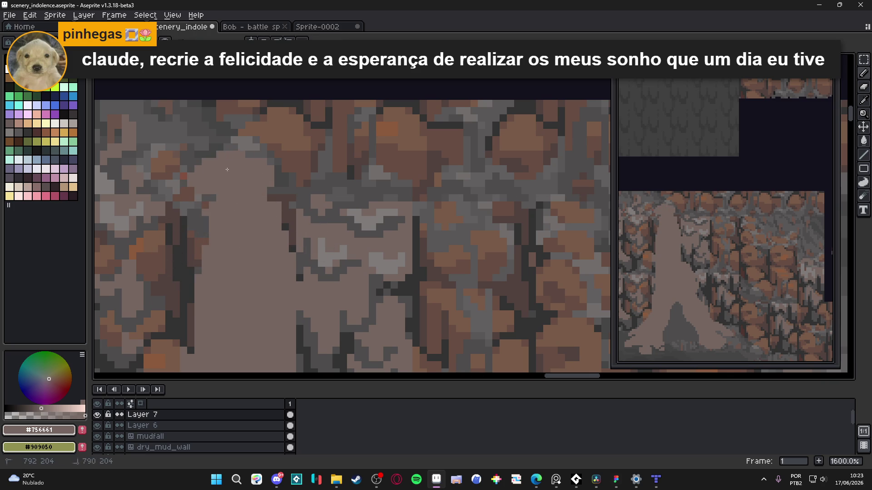
# Step: Lighten the pixels where the pale trunk top meets the rock wall
pyautogui.press('e')
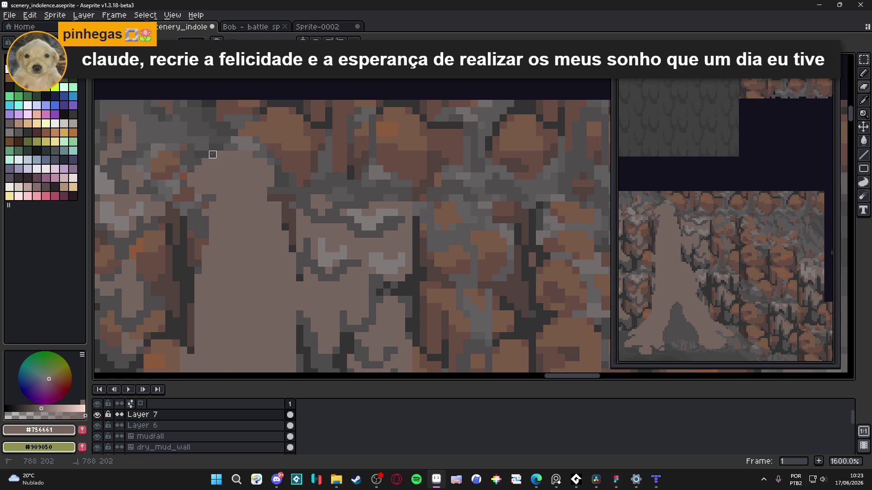
pyautogui.scroll(-2, 213, 155)
pyautogui.scroll(2, 232, 182)
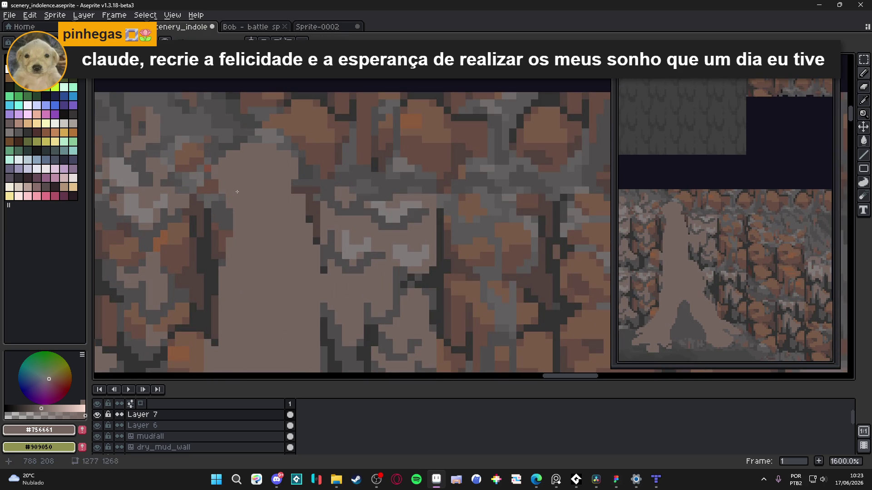
pyautogui.scroll(-1, 241, 159)
pyautogui.scroll(1, 242, 157)
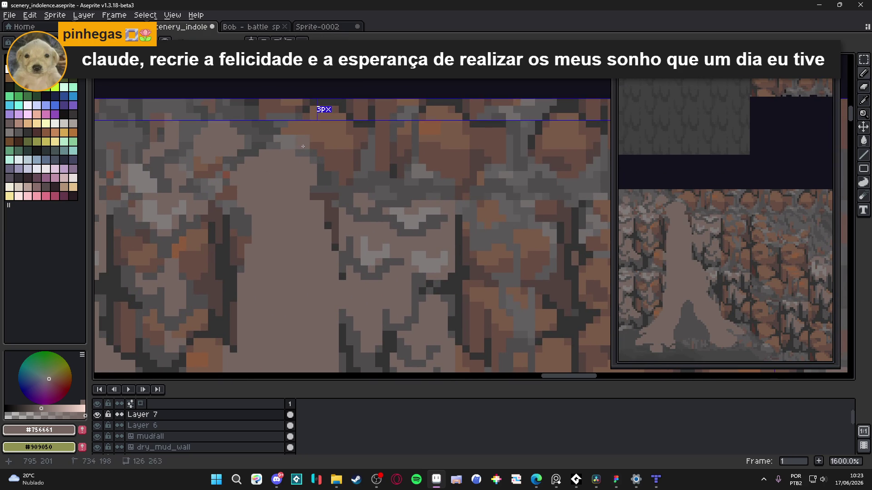
pyautogui.moveTo(295, 131)
pyautogui.mouseDown()
pyautogui.moveTo(302, 144)
pyautogui.moveTo(284, 133)
pyautogui.mouseUp()
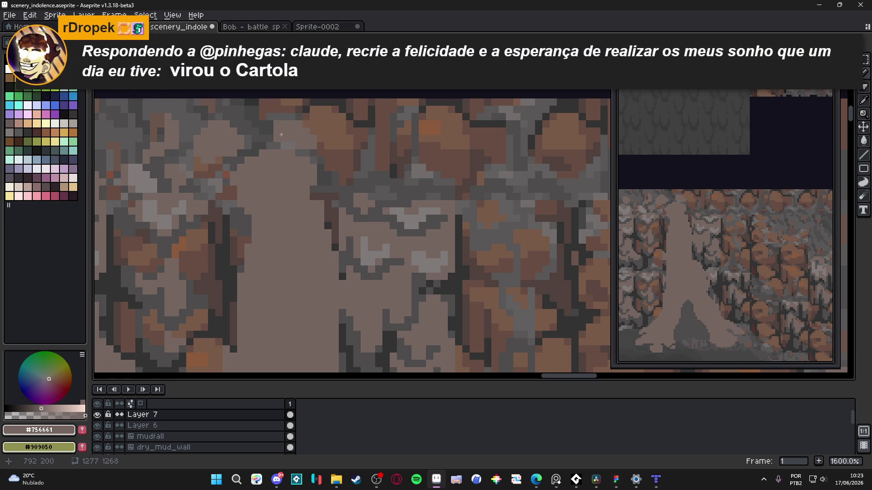
pyautogui.click(275, 133)
# Step: Try painting over the dark pixels along the trunk edge, then undo it
pyautogui.scroll(-2, 275, 133)
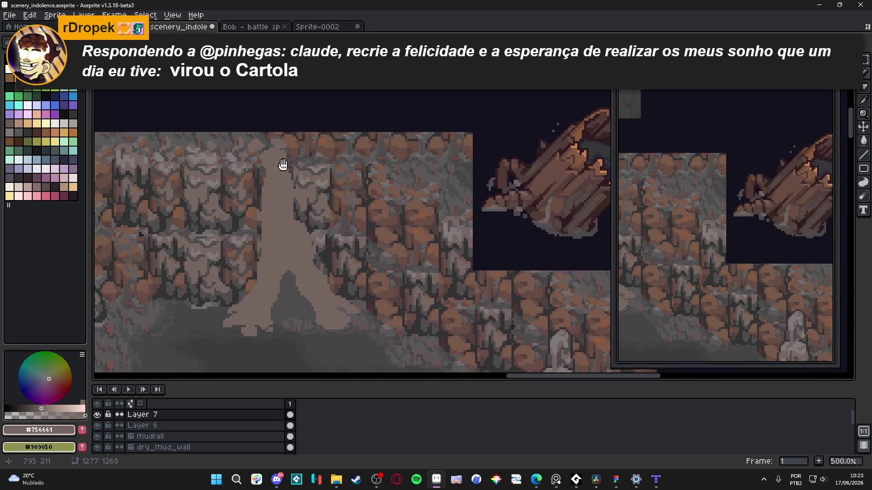
pyautogui.scroll(1, 295, 210)
pyautogui.scroll(1, 296, 210)
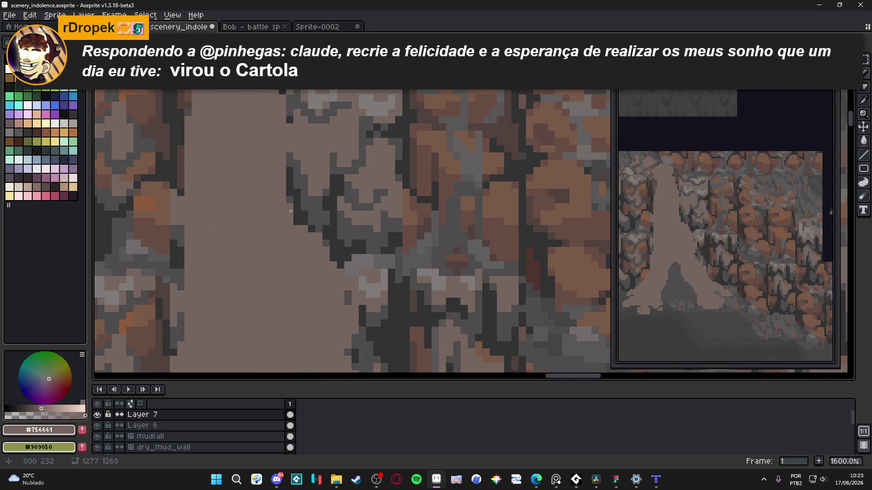
pyautogui.scroll(-2, 293, 204)
pyautogui.scroll(4, 293, 205)
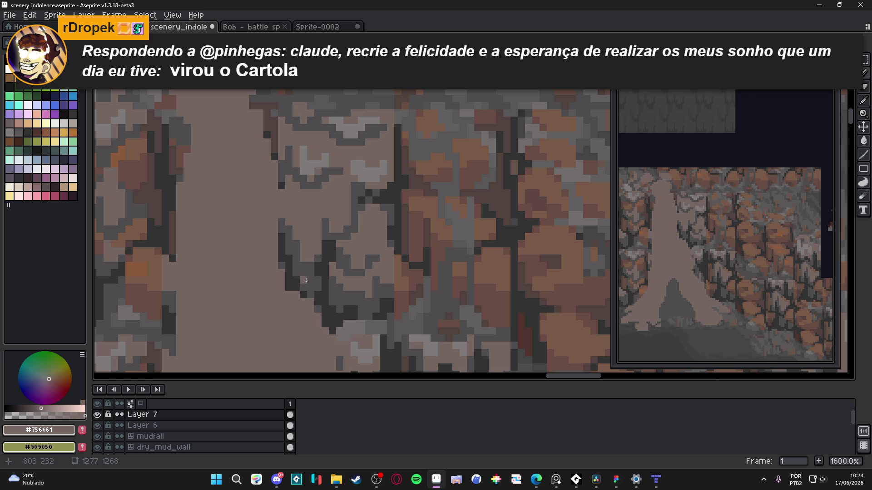
pyautogui.moveTo(297, 292); pyautogui.dragTo(297, 191)
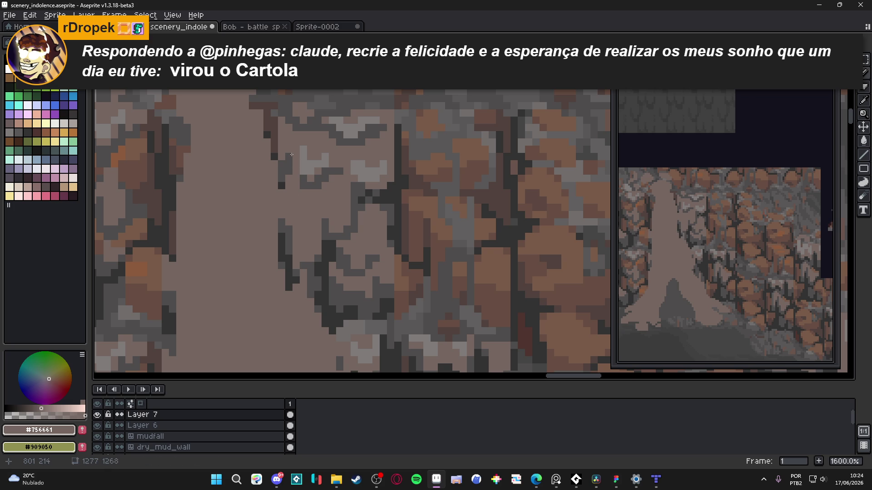
pyautogui.hotkey('ctrl', 'z')
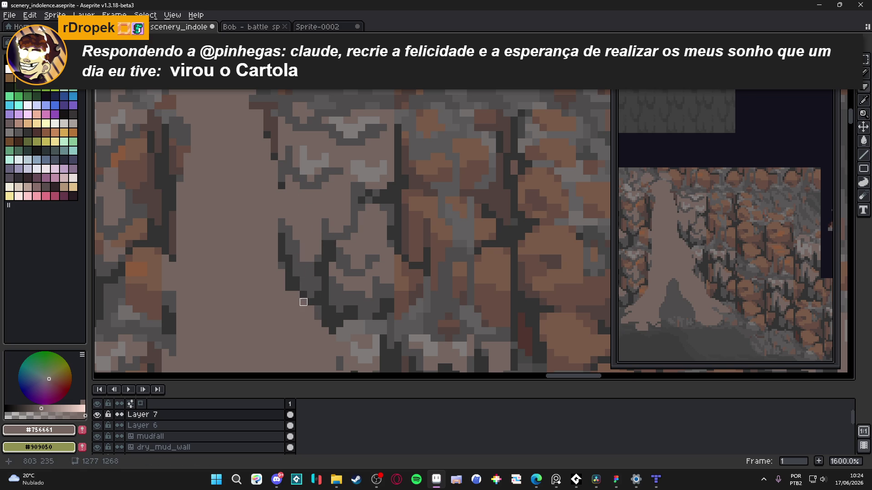
# Step: Pick up the dark grey #323232 from the arched opening
pyautogui.scroll(-3, 296, 294)
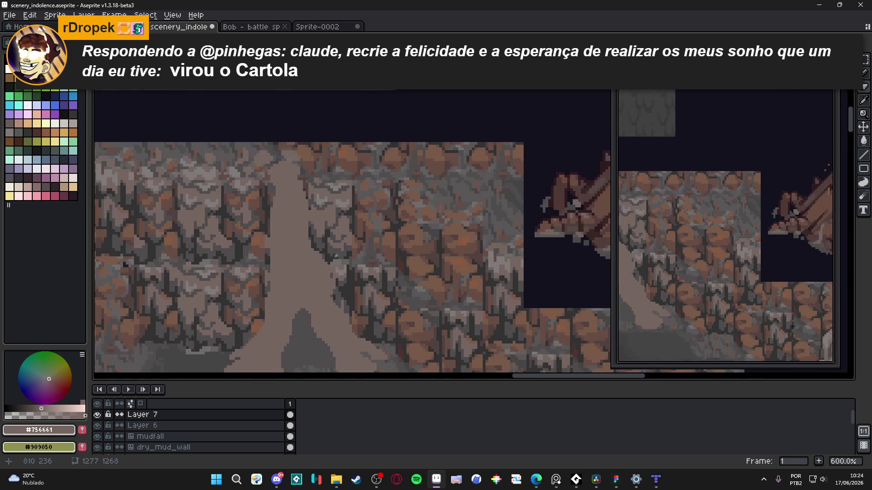
pyautogui.moveTo(325, 285); pyautogui.dragTo(321, 263)
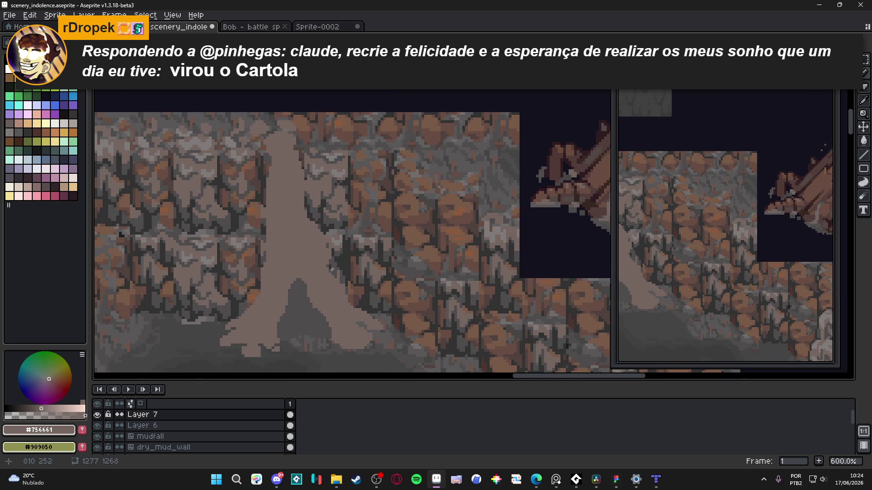
pyautogui.scroll(1, 331, 269)
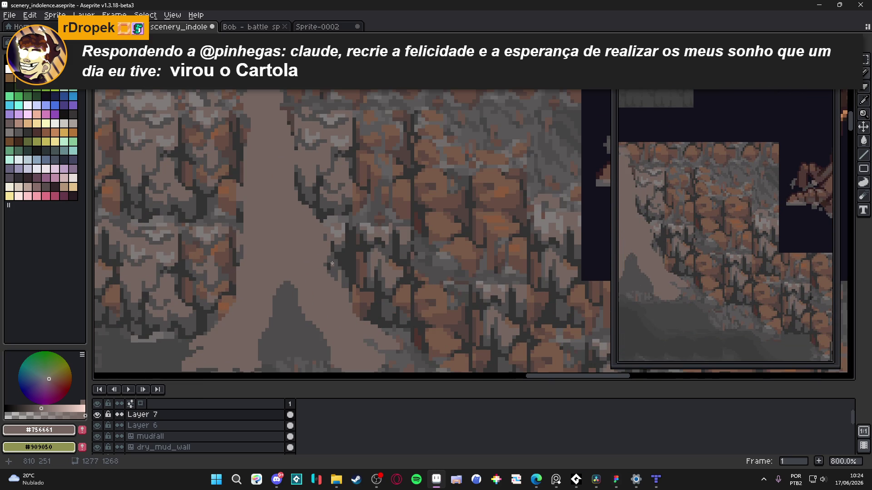
pyautogui.scroll(-2, 332, 263)
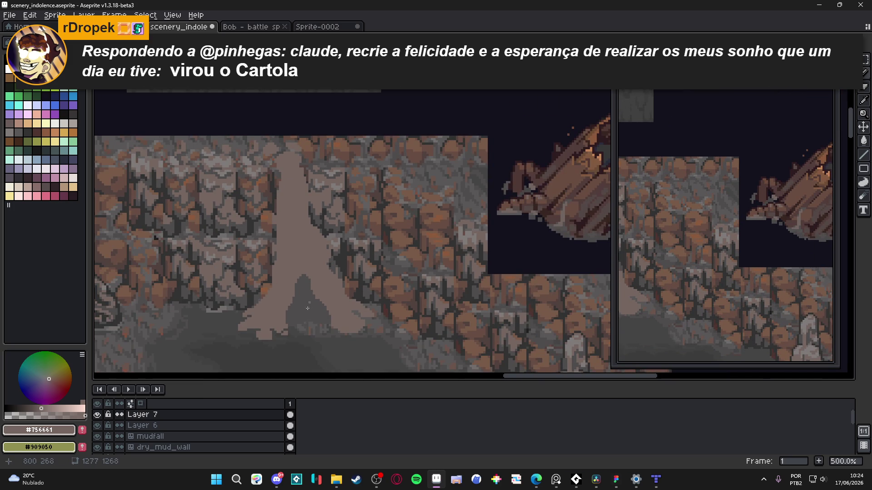
pyautogui.scroll(7, 331, 264)
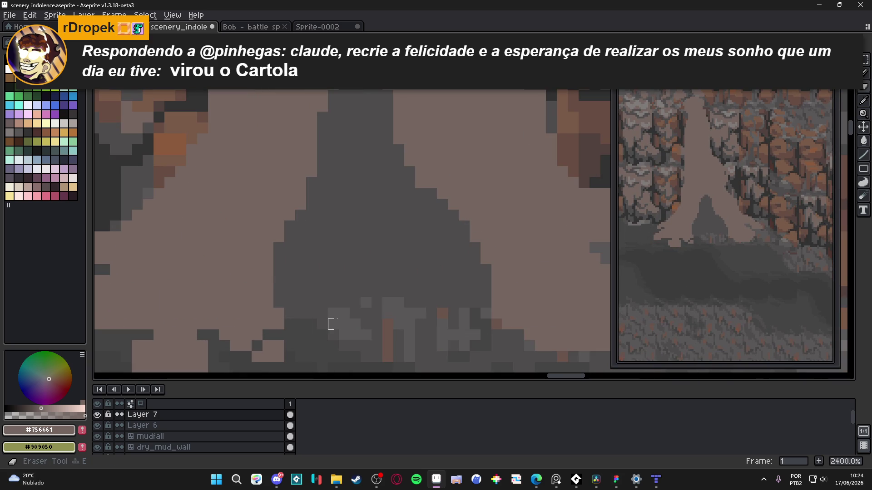
pyautogui.scroll(-3, 384, 304)
pyautogui.scroll(-4, 388, 296)
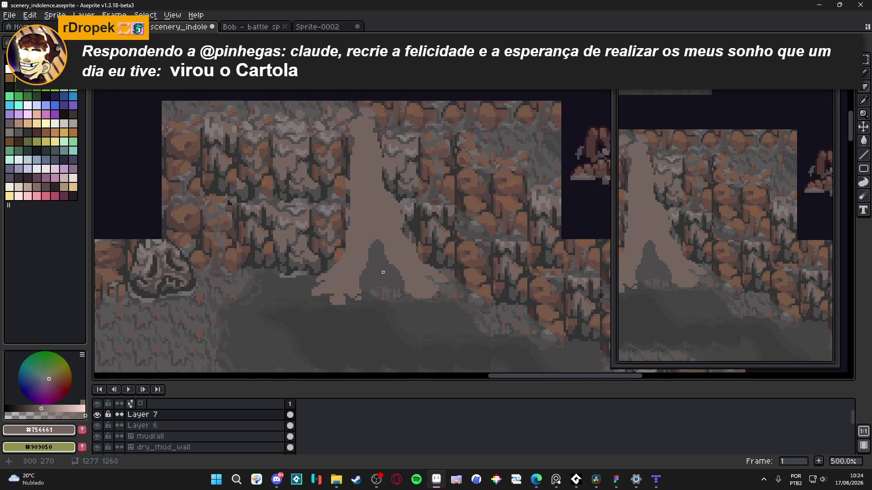
pyautogui.scroll(2, 383, 262)
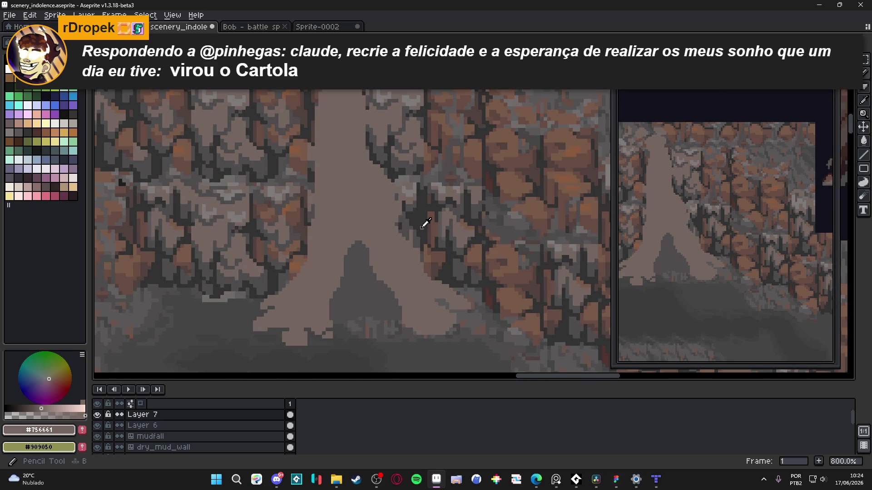
pyautogui.keyDown('alt'); pyautogui.click(363, 252); pyautogui.keyUp('alt')
pyautogui.scroll(2, 363, 252)
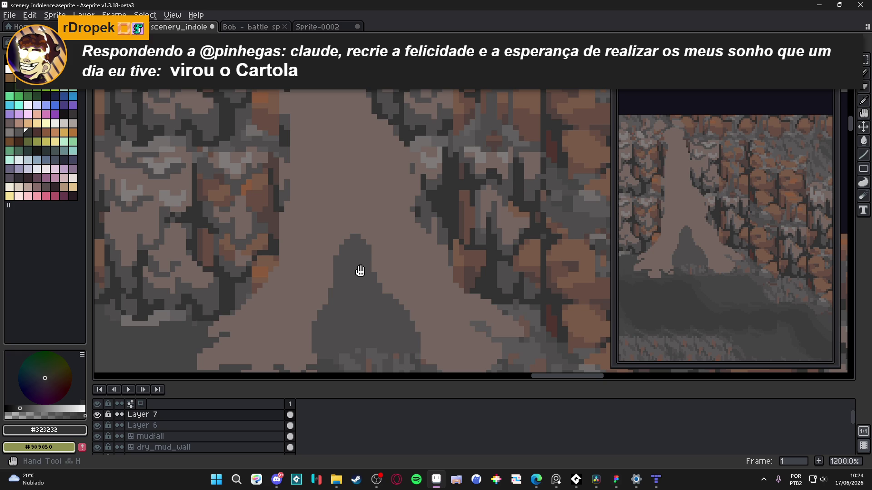
pyautogui.press('space')
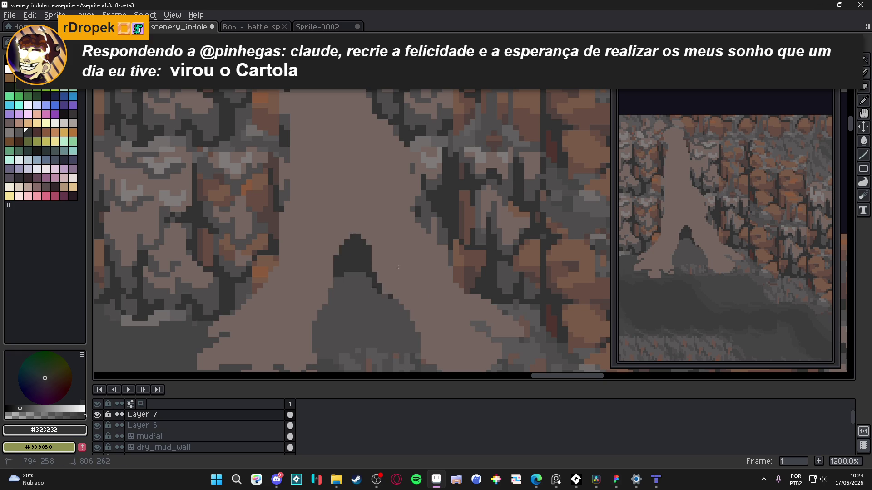
# Step: Darken the arch top and outline the grey mound's sides and top in #323232
pyautogui.moveTo(357, 284); pyautogui.dragTo(318, 273)
pyautogui.moveTo(314, 342); pyautogui.dragTo(314, 355)
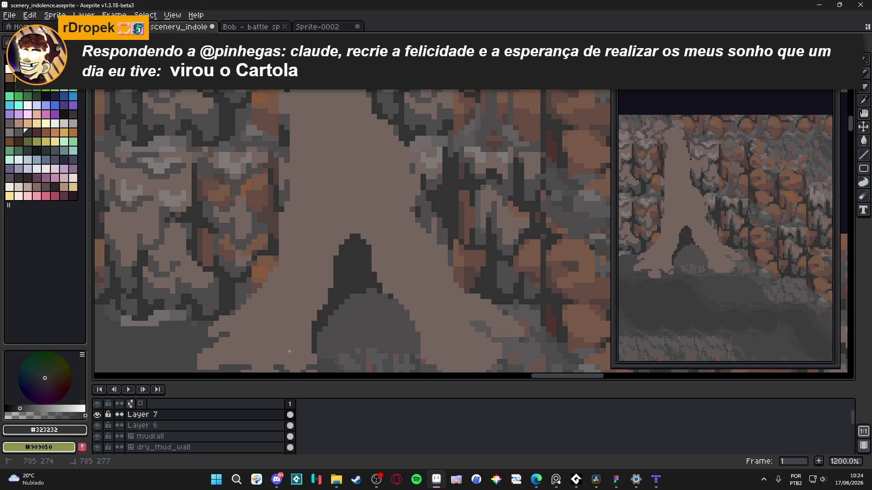
pyautogui.moveTo(384, 293)
pyautogui.mouseDown()
pyautogui.moveTo(416, 325)
pyautogui.moveTo(418, 355)
pyautogui.mouseUp()
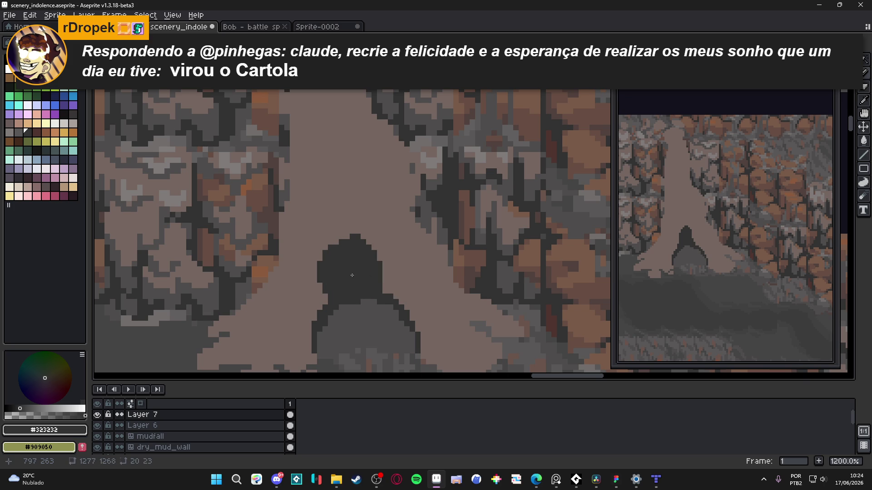
pyautogui.moveTo(354, 314); pyautogui.dragTo(331, 294)
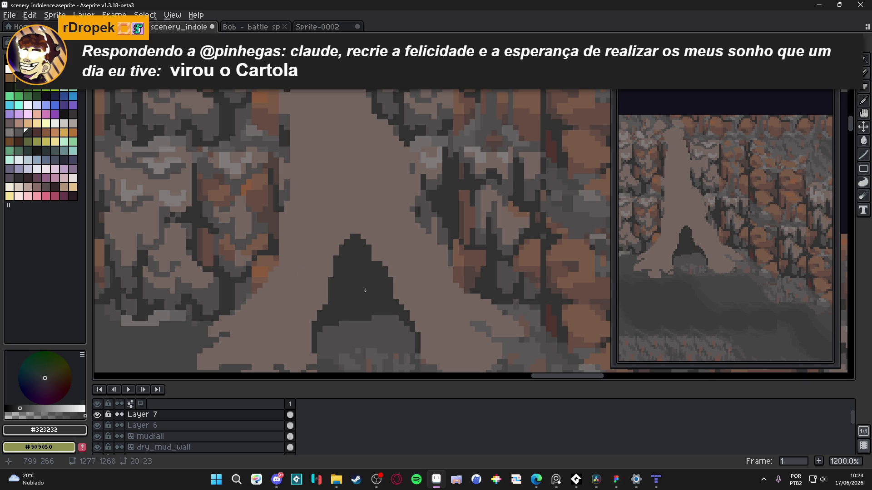
pyautogui.moveTo(402, 291); pyautogui.dragTo(421, 300)
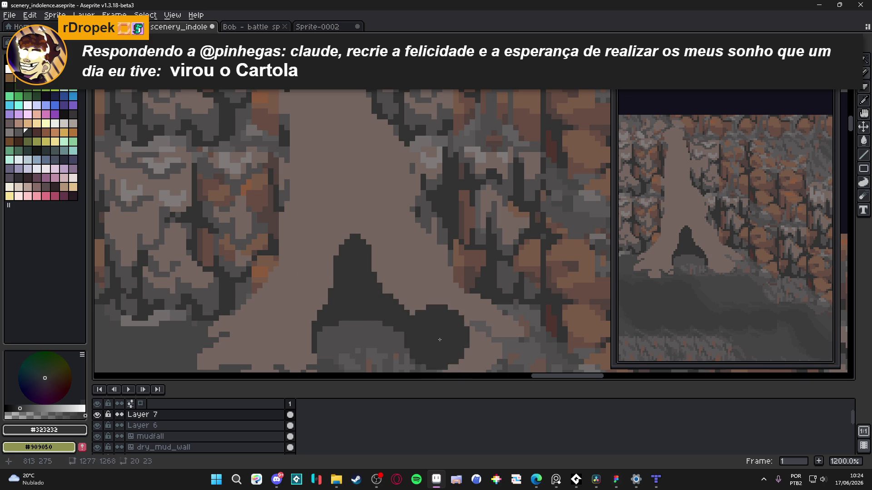
pyautogui.hotkey('ctrl', 'z')
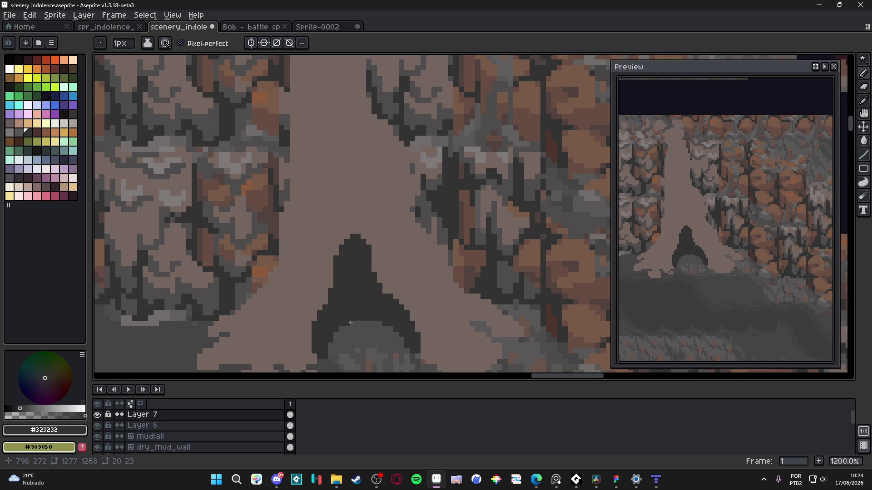
pyautogui.scroll(3, 380, 321)
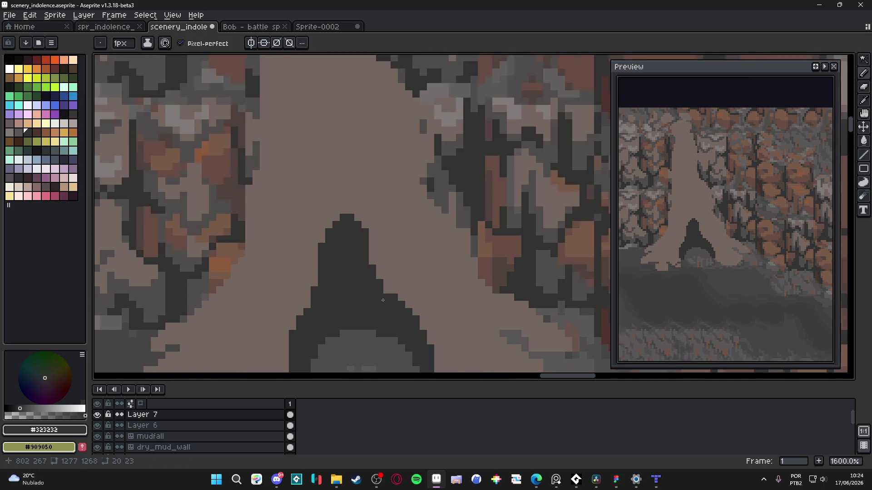
# Step: Zoom in on the arch's base and dot dark pixels along the mound's top edge and lower row
pyautogui.press('alt')
pyautogui.scroll(-6, 385, 287)
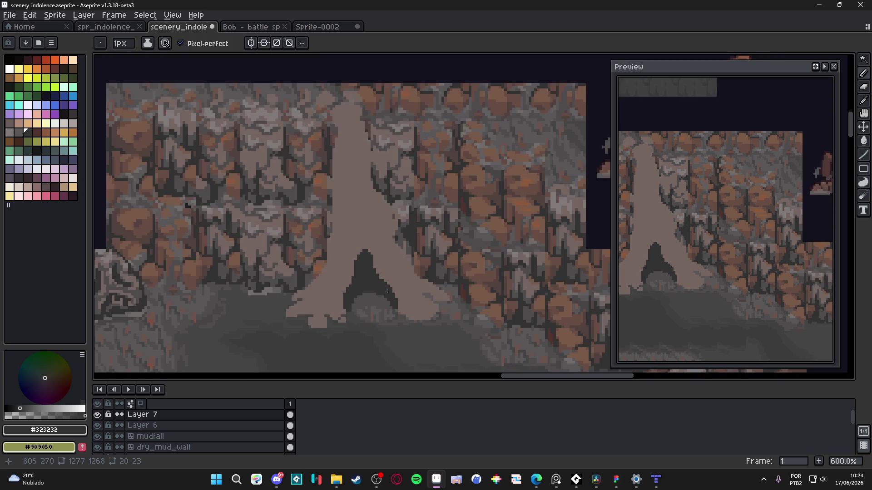
pyautogui.scroll(6, 379, 284)
pyautogui.press('+')
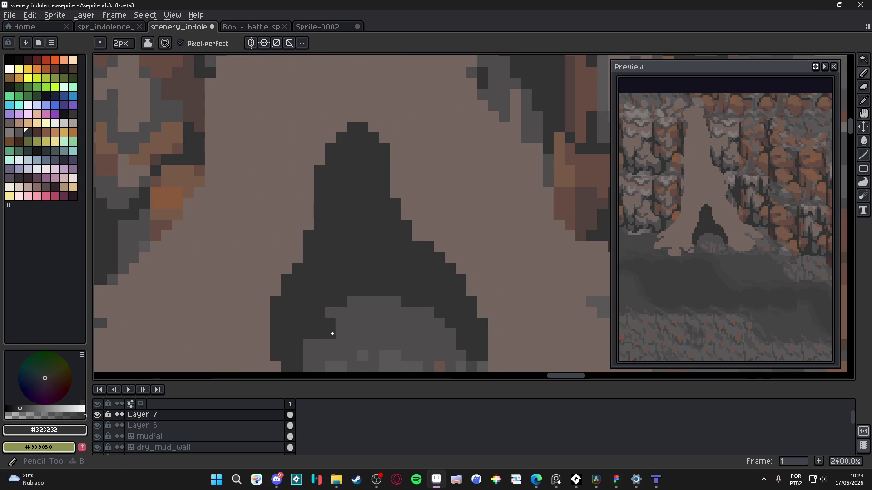
pyautogui.press('-')
pyautogui.click(363, 323)
pyautogui.click(373, 312)
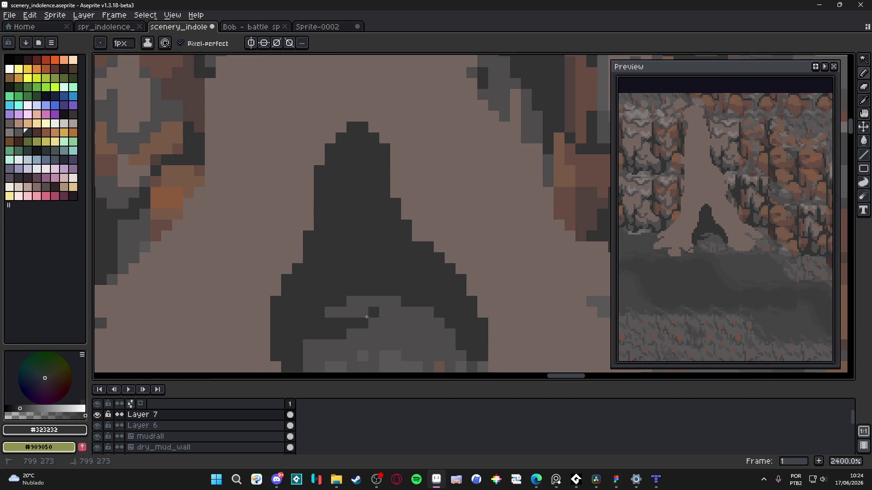
pyautogui.click(352, 313)
pyautogui.click(385, 313)
# Step: Sample #4f4d4d grey and paint grey pixels onto the mound
pyautogui.keyDown('alt'); pyautogui.click(369, 298); pyautogui.keyUp('alt')
pyautogui.click(341, 301)
pyautogui.click(363, 291)
pyautogui.click(373, 290)
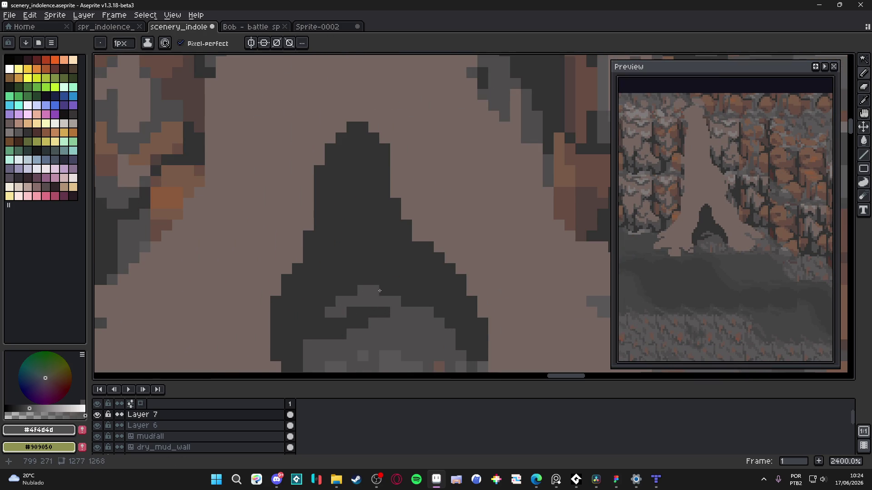
pyautogui.scroll(-3, 393, 294)
pyautogui.scroll(3, 390, 304)
# Step: Sample dark #323232 and paint dark pixels along the mound's lighter band
pyautogui.keyDown('alt'); pyautogui.click(391, 304); pyautogui.keyUp('alt')
pyautogui.click(440, 327)
pyautogui.click(462, 327)
pyautogui.click(452, 317)
pyautogui.click(430, 327)
pyautogui.click(430, 317)
pyautogui.click(440, 317)
pyautogui.click(419, 328)
pyautogui.click(408, 327)
pyautogui.scroll(-5, 402, 329)
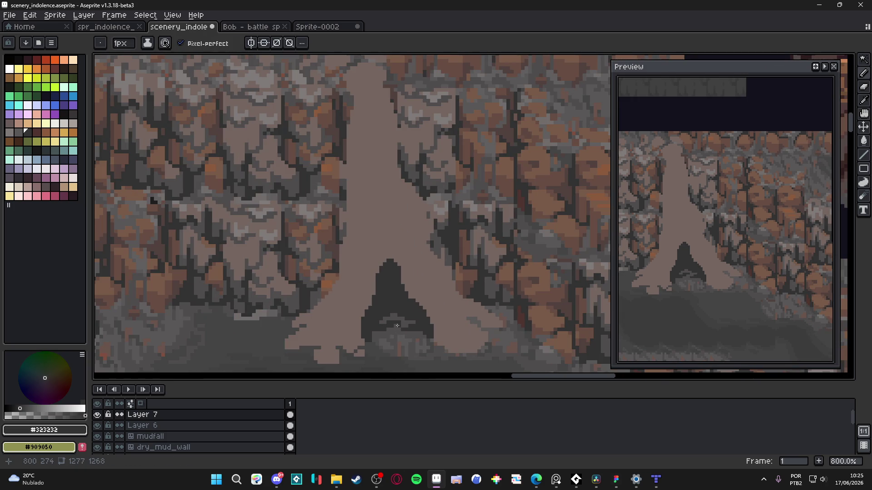
pyautogui.scroll(5, 354, 340)
# Step: Cover the mound's lighter and brownish pixels with #4f4d4d mid grey, using a 2px brush stroke
pyautogui.click(332, 346)
pyautogui.moveTo(332, 346); pyautogui.dragTo(348, 277)
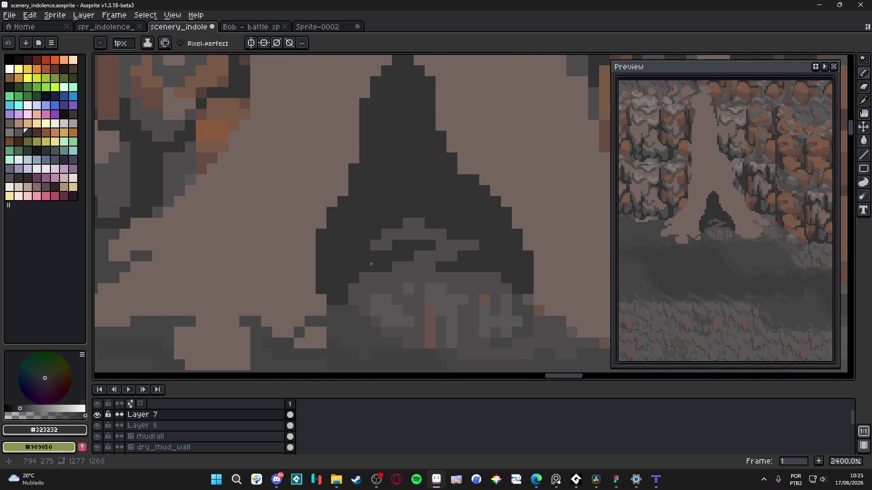
pyautogui.keyDown('alt'); pyautogui.click(396, 286); pyautogui.keyUp('alt')
pyautogui.click(409, 321)
pyautogui.press('+')
pyautogui.moveTo(415, 308)
pyautogui.mouseDown()
pyautogui.moveTo(392, 305)
pyautogui.moveTo(469, 302)
pyautogui.mouseUp()
pyautogui.press('-')
pyautogui.click(483, 300)
# Step: Add #4f4d4d mid-grey pixels inside the arch, undoing a stray light pixel
pyautogui.click(412, 213)
pyautogui.hotkey('ctrl', 'z')
pyautogui.click(376, 213)
pyautogui.hotkey('ctrl', 'z')
pyautogui.click(397, 212)
pyautogui.click(387, 223)
pyautogui.click(375, 212)
pyautogui.click(375, 223)
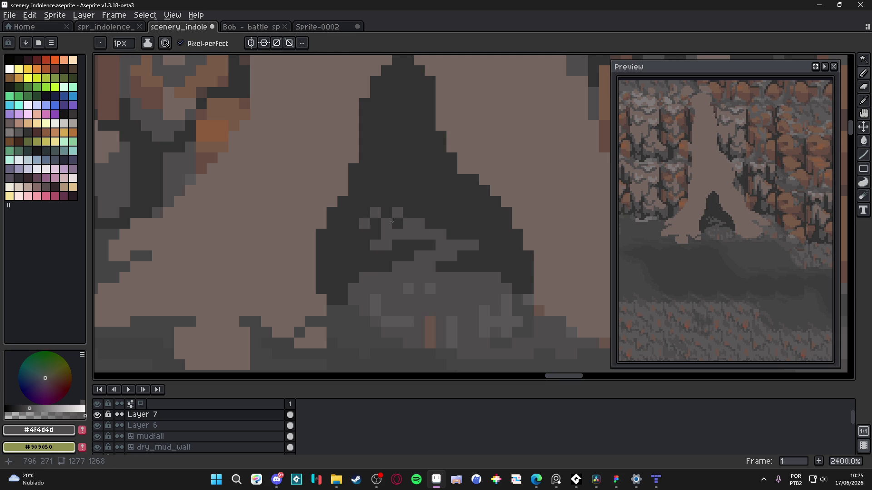
pyautogui.scroll(-2, 424, 218)
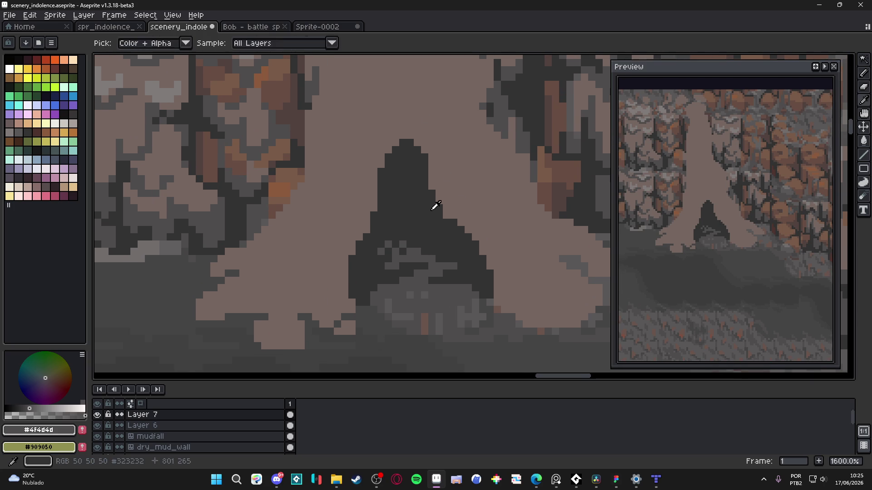
# Step: Extend dark #323232 pixels down the arch's right edge, then zoom out
pyautogui.keyDown('alt'); pyautogui.click(441, 214); pyautogui.keyUp('alt')
pyautogui.click(462, 225)
pyautogui.click(474, 237)
pyautogui.click(479, 250)
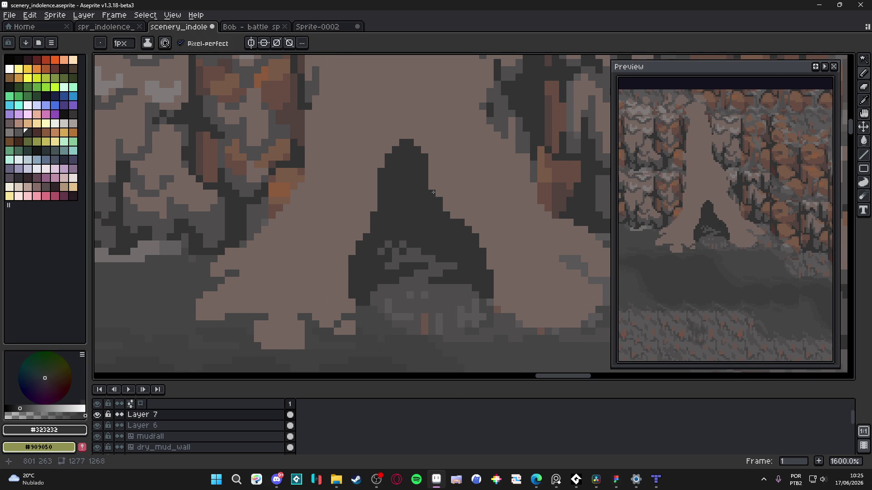
pyautogui.keyDown('alt'); pyautogui.click(426, 159); pyautogui.keyUp('alt')
pyautogui.scroll(-5, 426, 159)
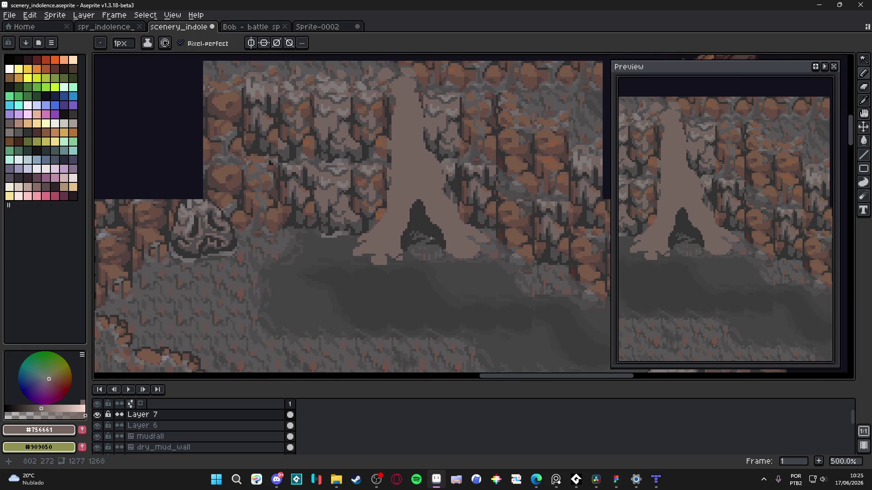
# Step: Undo the last pencil stroke and save the scene as scenery_indolence.aseprite
pyautogui.scroll(-2, 451, 240)
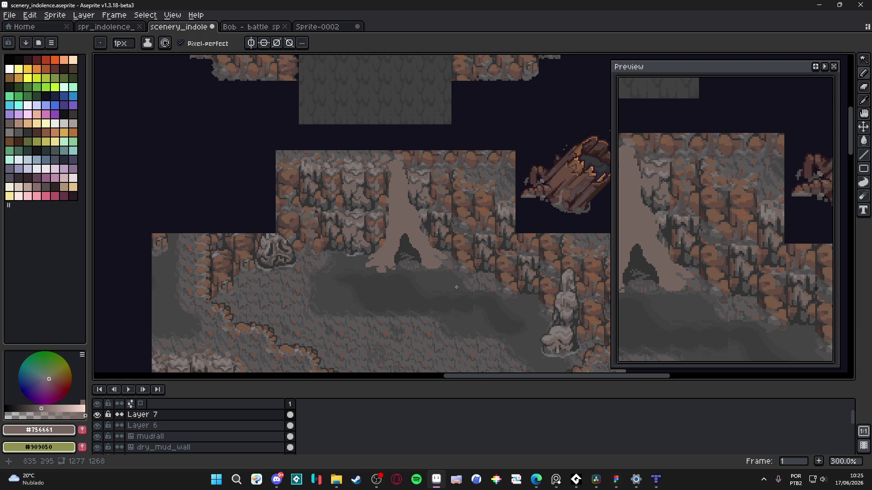
pyautogui.hotkey('ctrl', 'z')
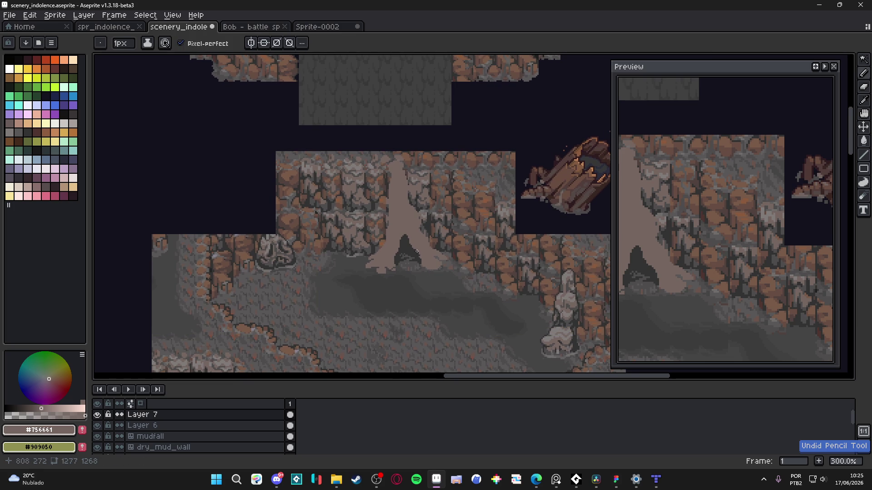
pyautogui.scroll(2, 419, 262)
pyautogui.hotkey('ctrl', 's')
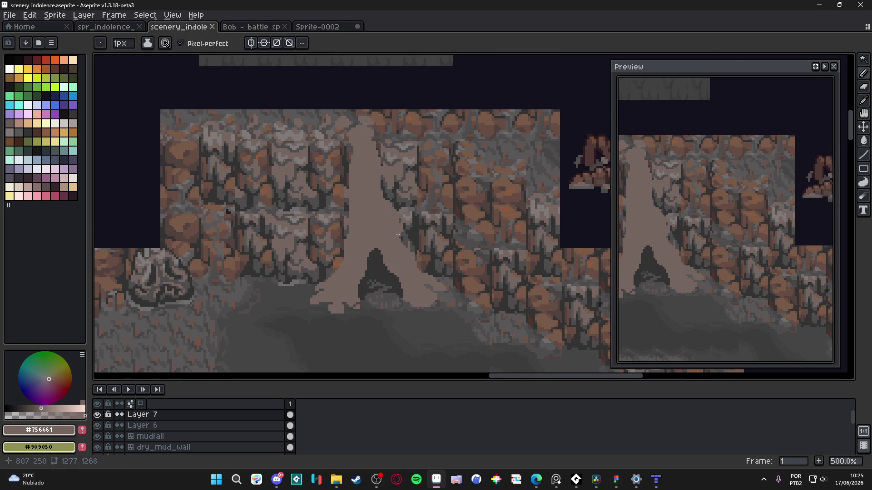
# Step: Move the scene higher in the view and save the file again
pyautogui.scroll(-2, 398, 235)
pyautogui.scroll(1, 403, 237)
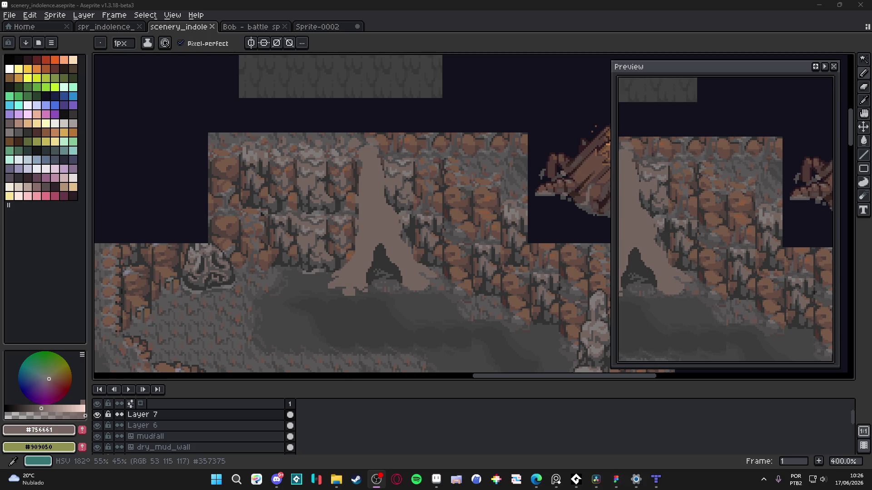
pyautogui.click(163, 213)
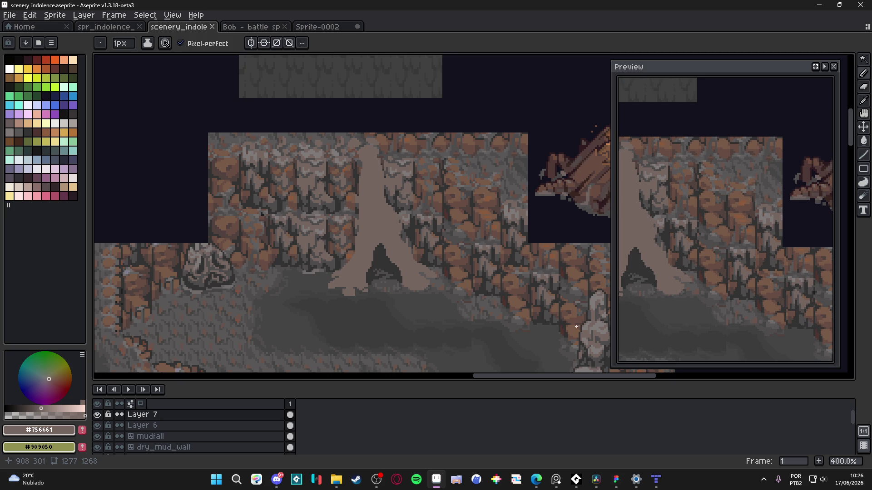
pyautogui.moveTo(511, 301)
pyautogui.mouseDown()
pyautogui.moveTo(518, 205)
pyautogui.moveTo(504, 245)
pyautogui.mouseUp()
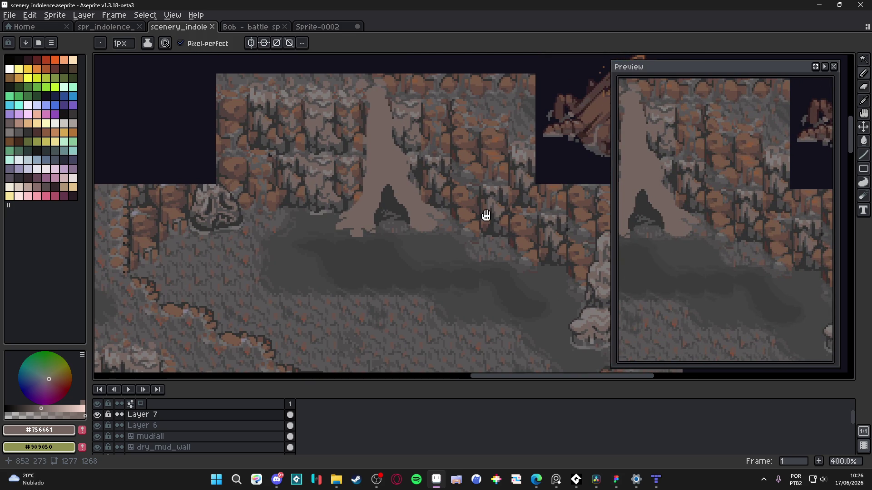
pyautogui.hotkey('ctrl', 's')
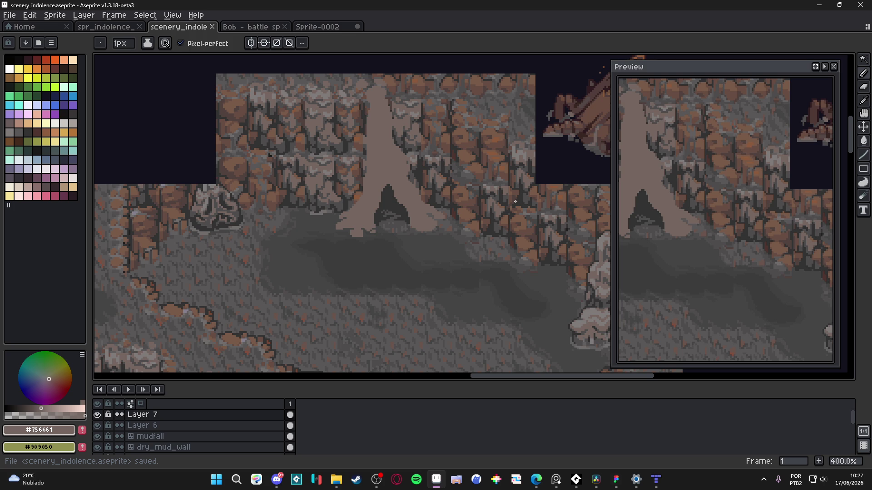
pyautogui.press('a')
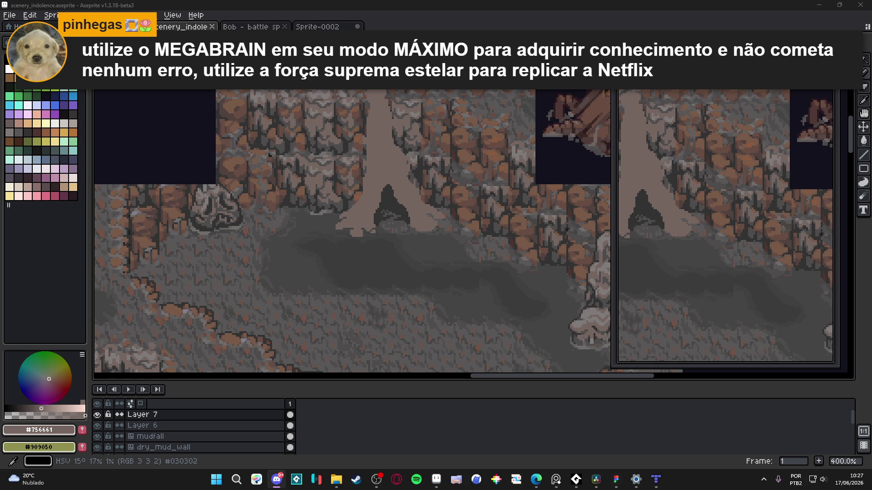
pyautogui.hotkey('alt', 'Tab')
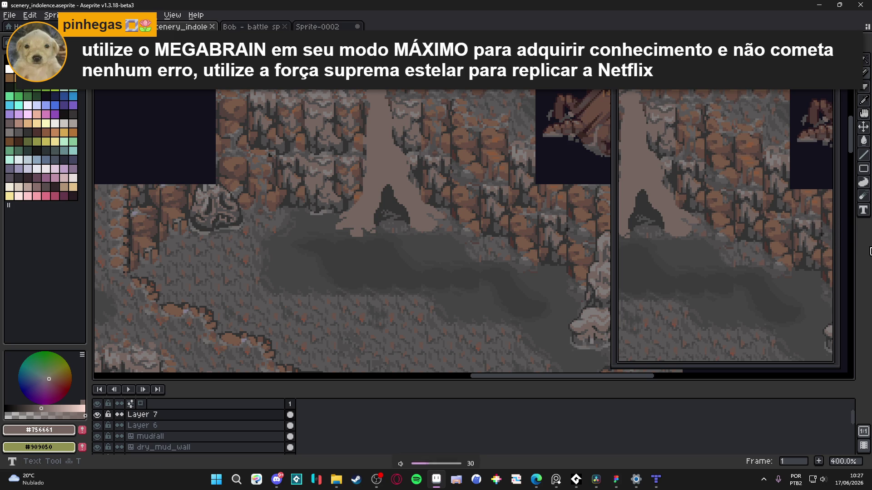
pyautogui.press('XF86AudioLowerVolume')
pyautogui.press('XF86AudioLowerVolume')
pyautogui.press('XF86AudioLowerVolume')
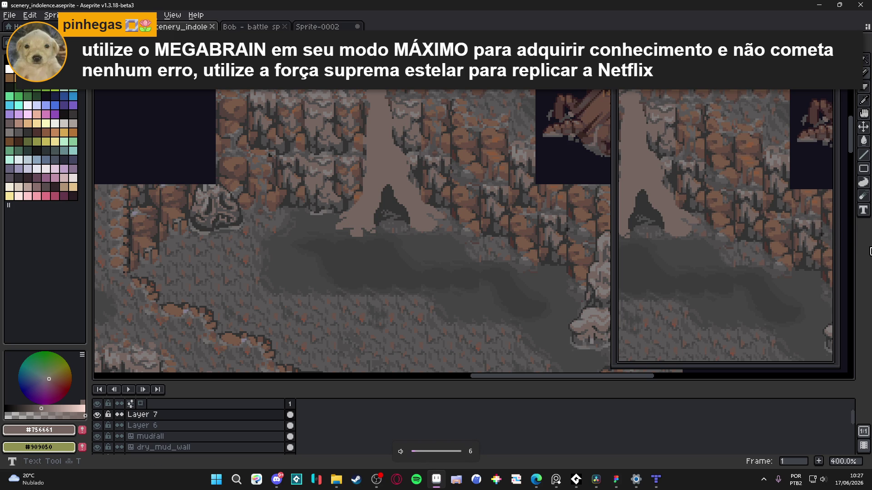